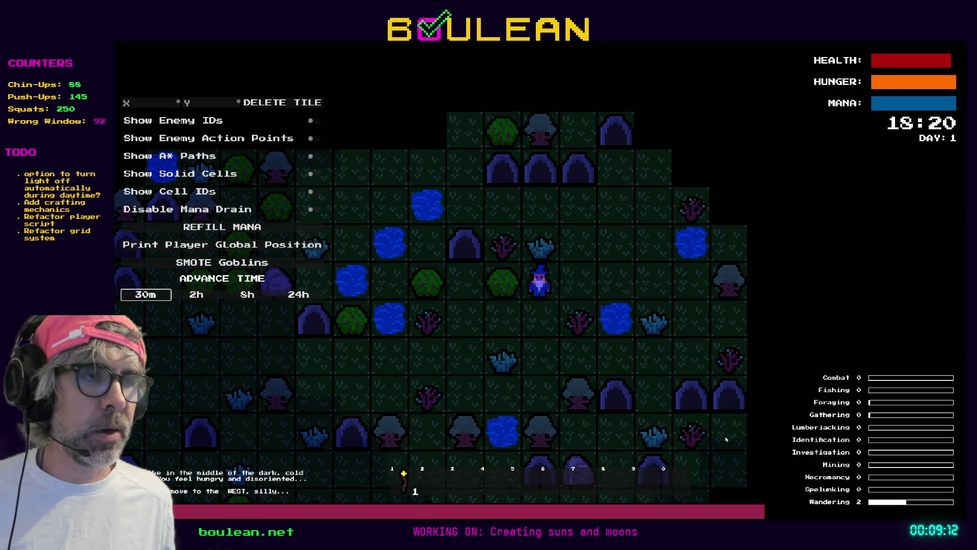
# Step: Walk the wizard east, then west and north-west across the forest map
pyautogui.press('Right')
pyautogui.press('Right')
pyautogui.press('Right')
pyautogui.press('Right')
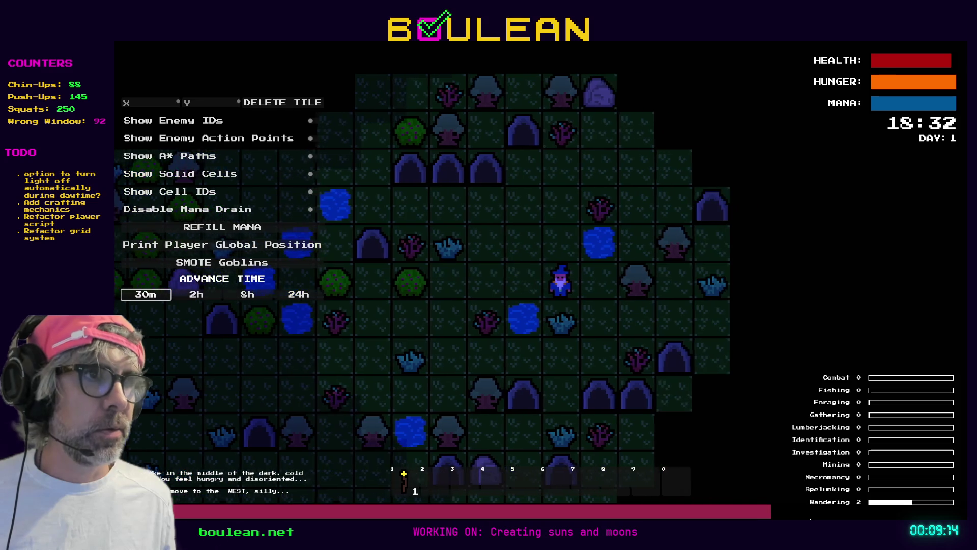
pyautogui.press('Up')
pyautogui.press('Left')
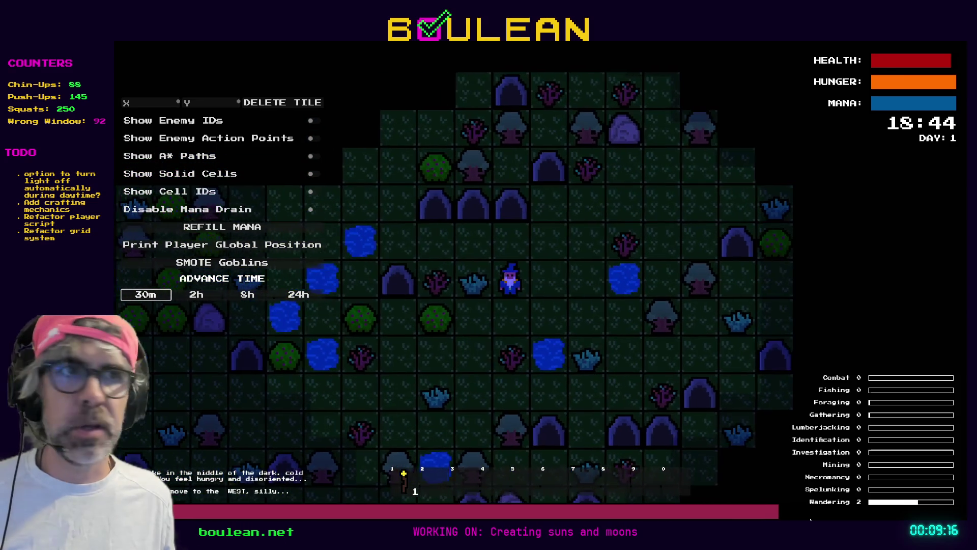
pyautogui.press('Left')
pyautogui.press('Left')
pyautogui.press('Up')
pyautogui.press('Up')
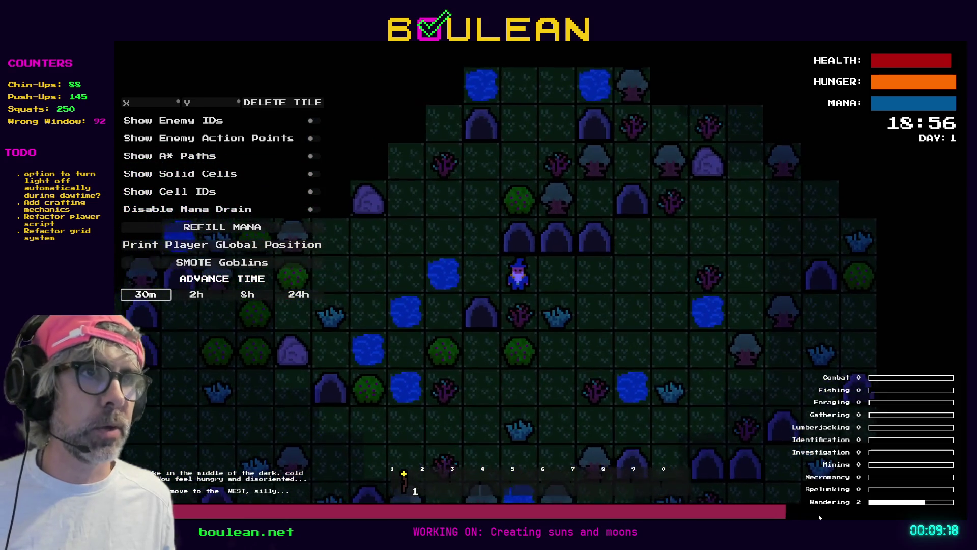
pyautogui.press('Left')
pyautogui.press('Left')
pyautogui.press('Left')
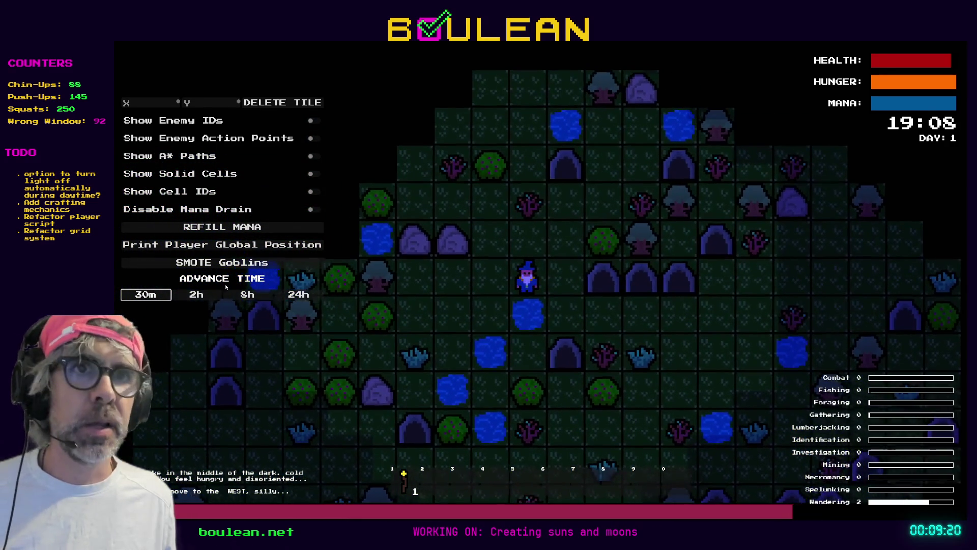
# Step: Advance the in-game clock in 30-minute jumps until it reads 21:38
pyautogui.click(153, 298)
pyautogui.click(153, 298)
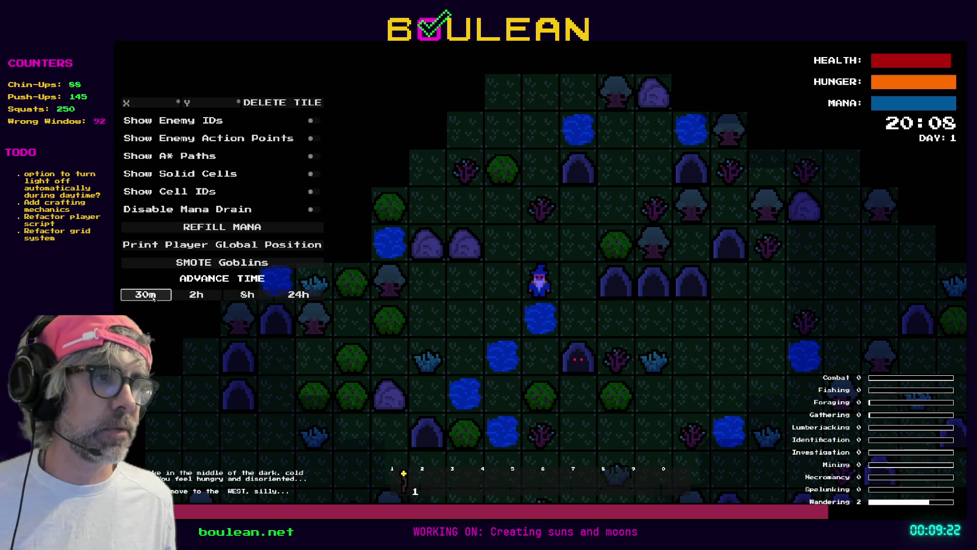
pyautogui.click(153, 298)
pyautogui.click(153, 297)
pyautogui.click(153, 298)
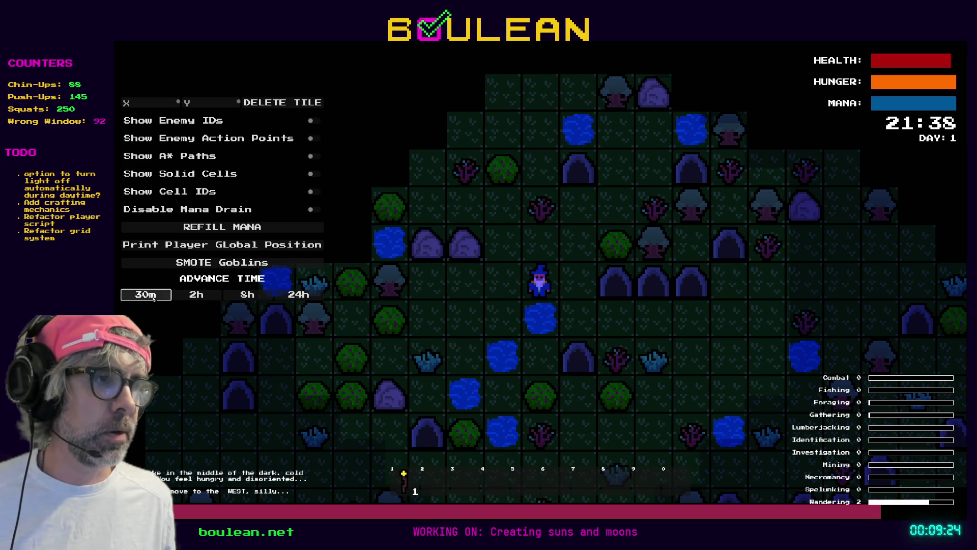
pyautogui.click(153, 297)
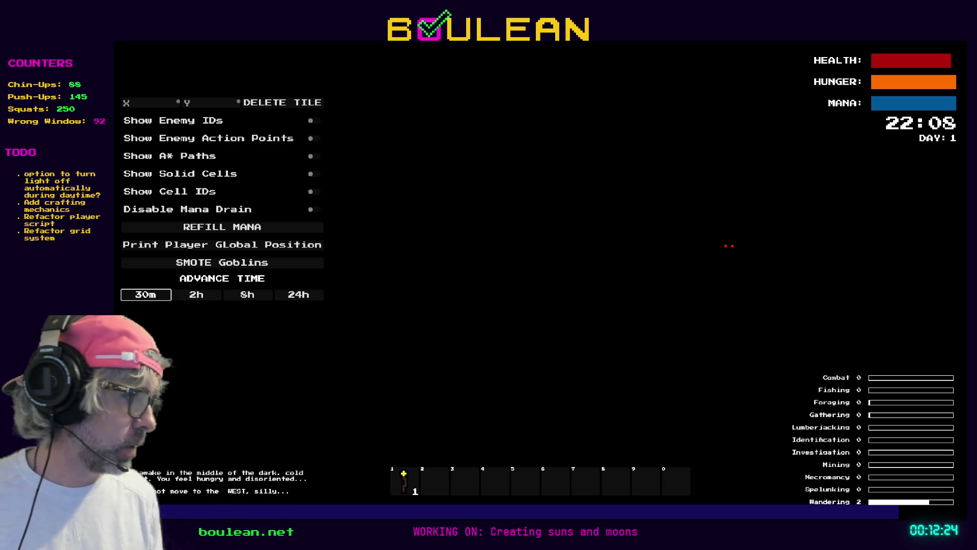
# Step: Switch over to the sun and moon sprite sheet in Aseprite
pyautogui.hotkey('alt', 'Tab')
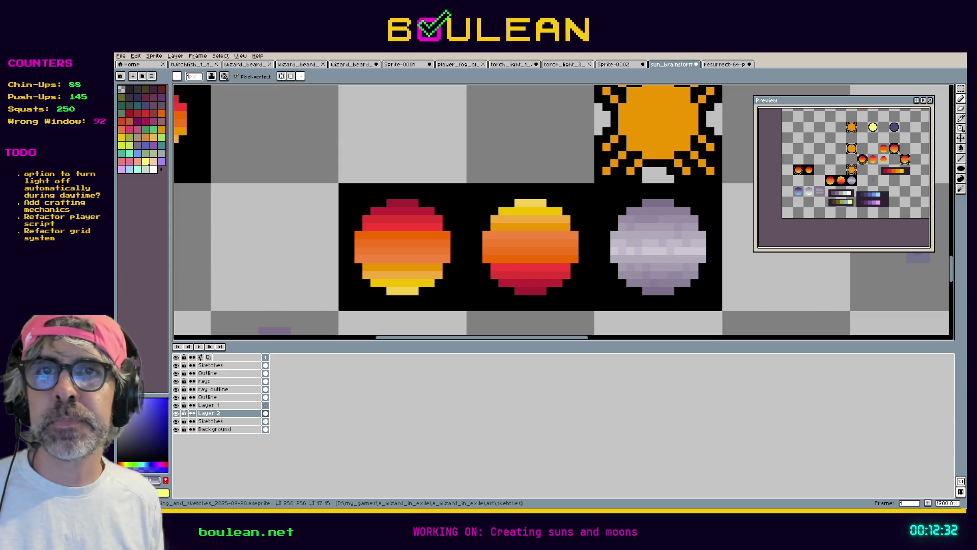
# Step: Return to the Google 'moon' image results and select the browser's address bar
pyautogui.hotkey('alt', 'Tab')
pyautogui.click(350, 69)
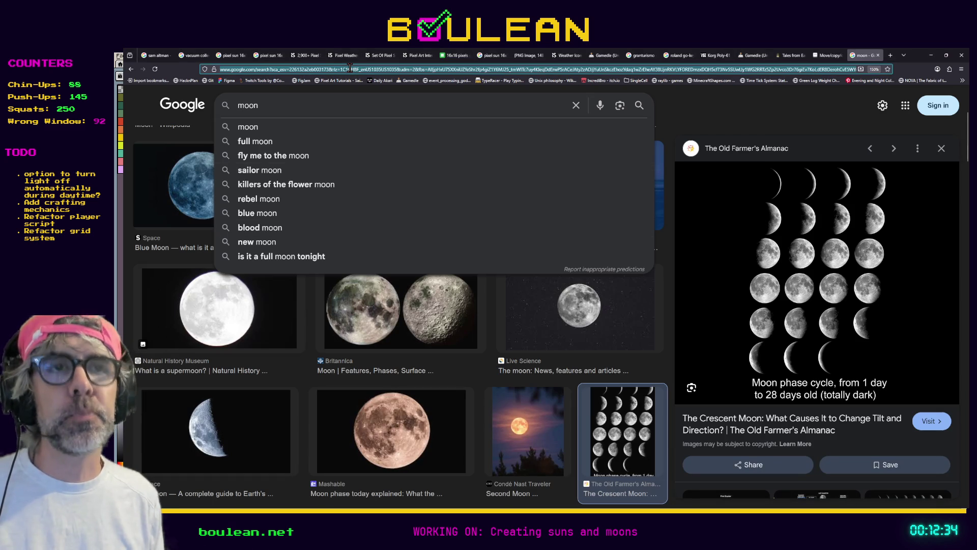
# Step: Search Google for 'he is coming' and open its Steam store page
pyautogui.write('he is coming')
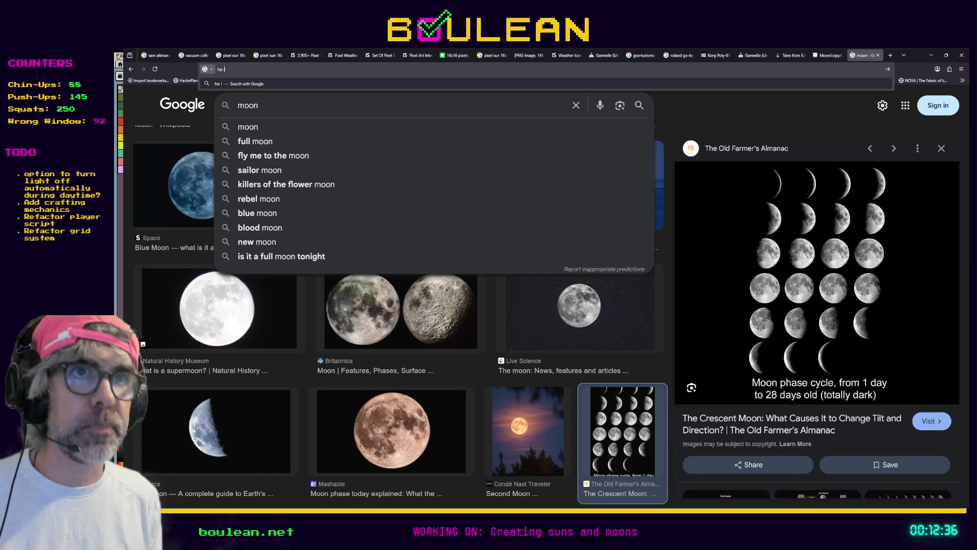
pyautogui.press('Return')
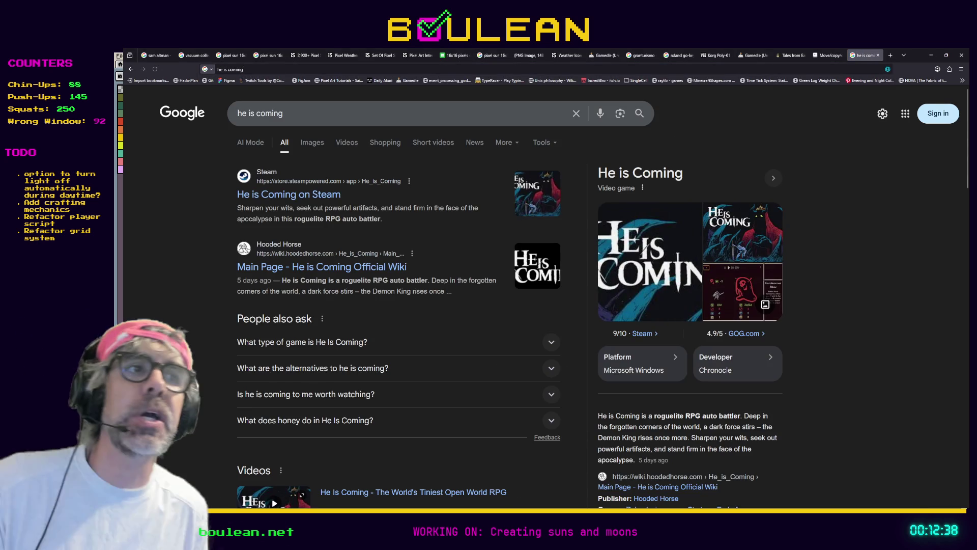
pyautogui.click(286, 196)
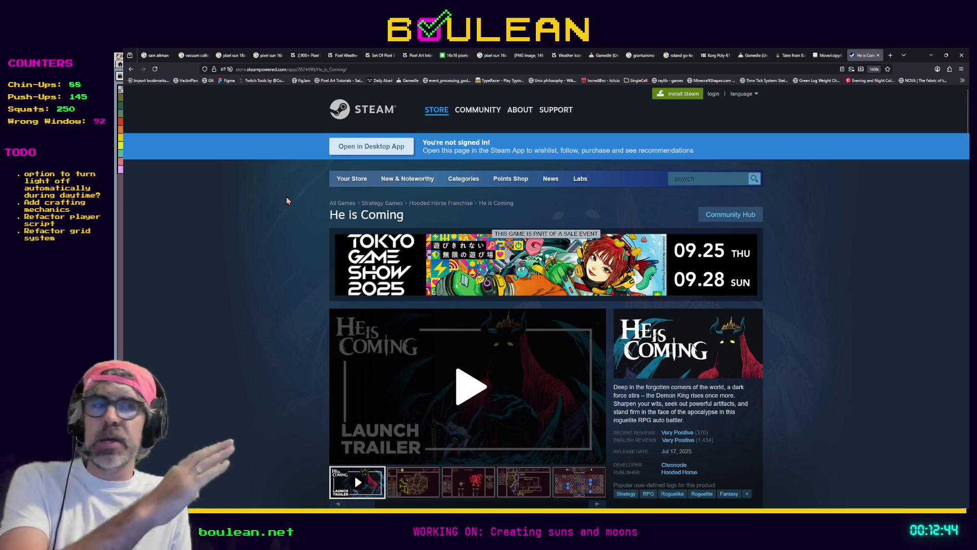
# Step: Scroll down and enlarge the second He is Coming gameplay screenshot full-size
pyautogui.scroll(-1, 282, 315)
pyautogui.scroll(-1, 283, 319)
pyautogui.click(412, 362)
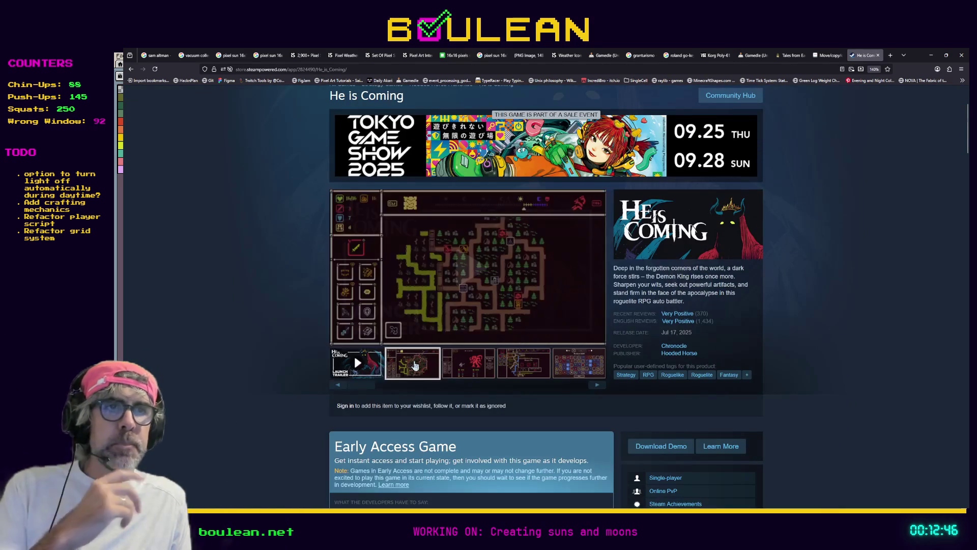
pyautogui.click(438, 217)
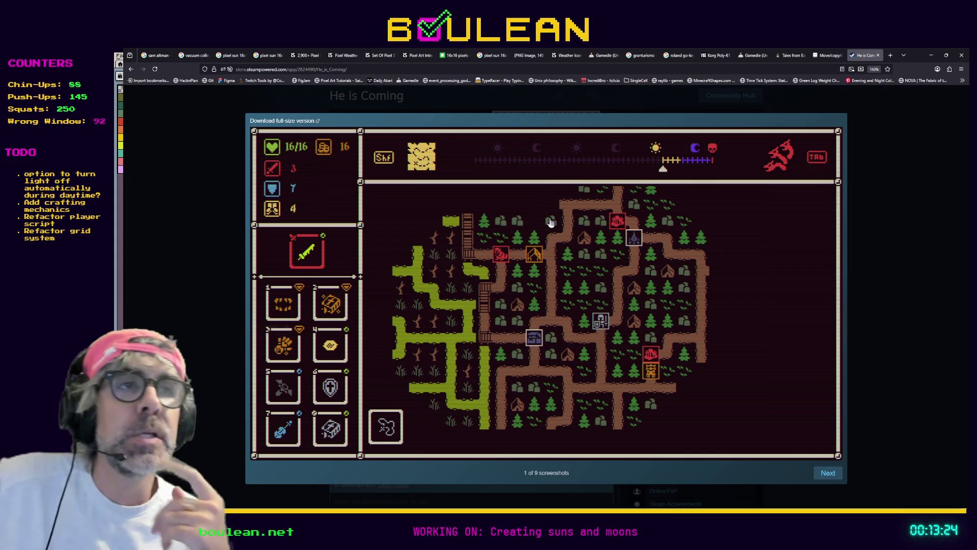
# Step: Browse the He is Coming screenshots, then go back to the Aseprite sun sprite sheet
pyautogui.scroll(-3, 651, 150)
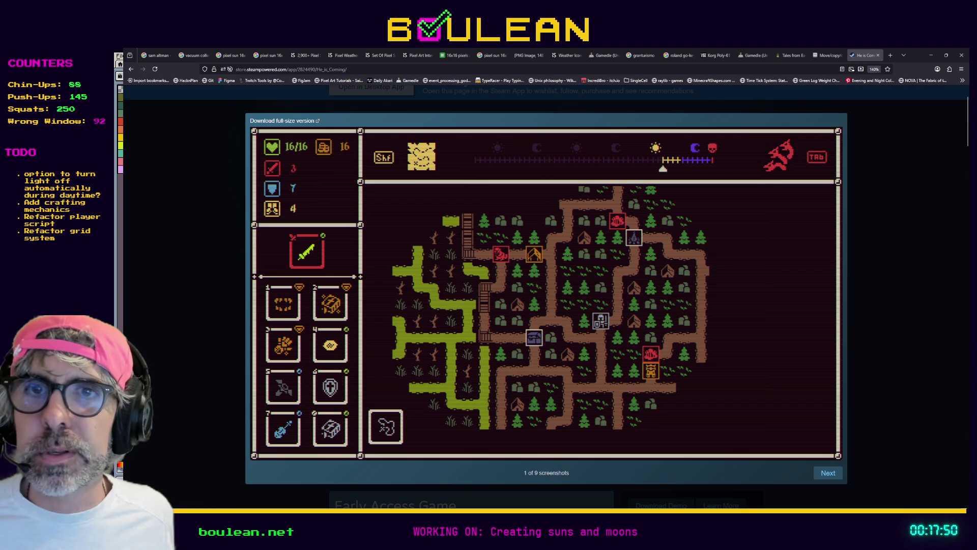
pyautogui.hotkey('alt', 'Tab')
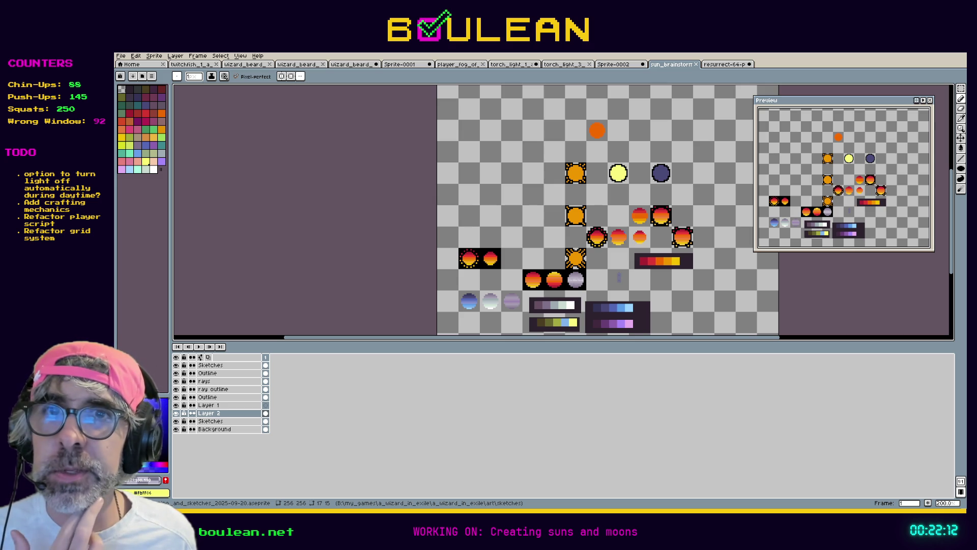
# Step: Switch to the Google results for 'pixel art moon 16x16'
pyautogui.hotkey('alt', 'Tab')
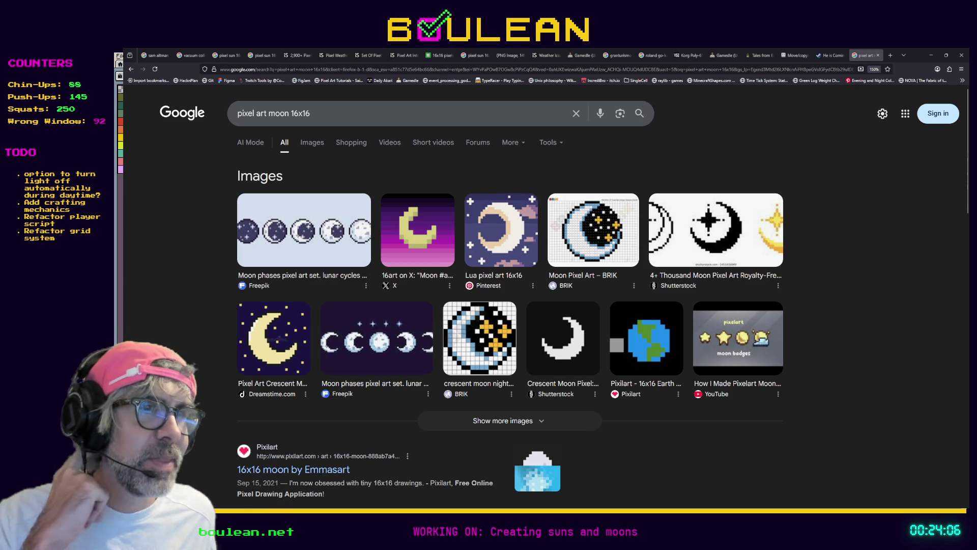
# Step: Enlarge the Crescent Moon pixel-art reference, then pass through Aseprite to the running wizard game
pyautogui.click(563, 338)
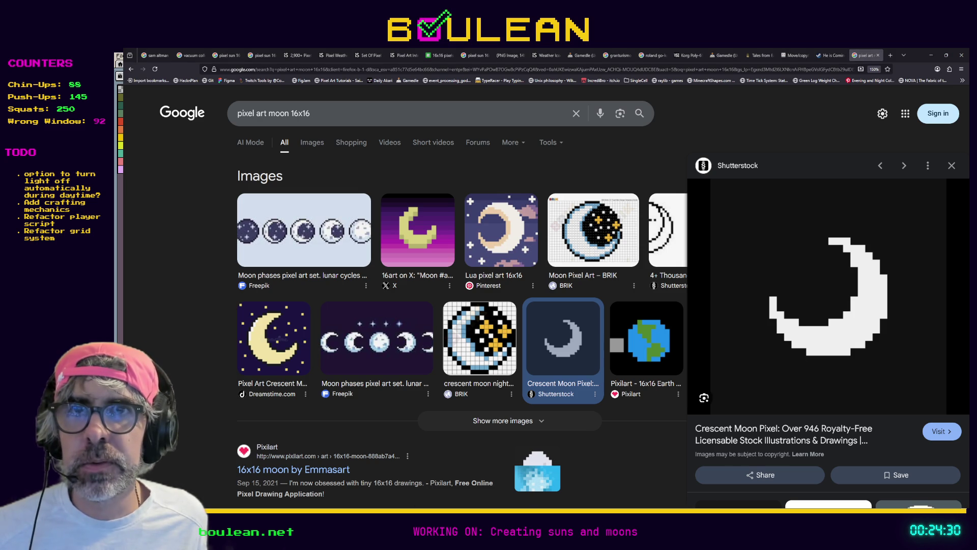
pyautogui.hotkey('alt', 'Tab')
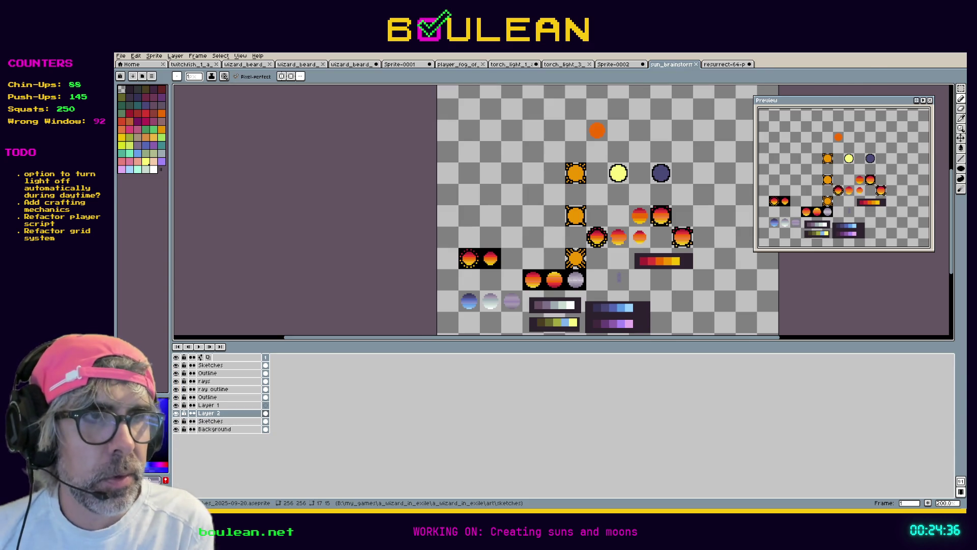
pyautogui.hotkey('alt', 'Tab')
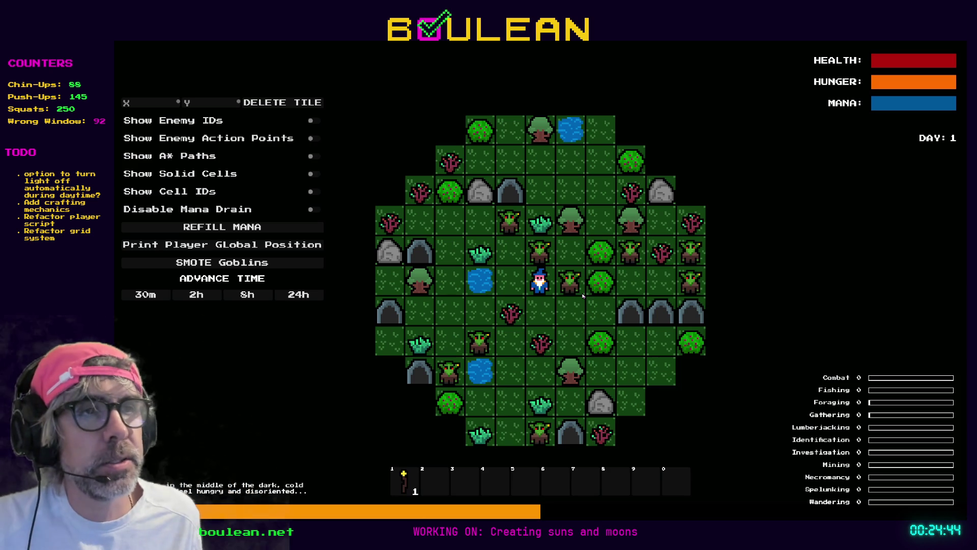
# Step: Zoom in on the wizard and nearby goblins, then return to the Aseprite sun sketches
pyautogui.scroll(3, 583, 296)
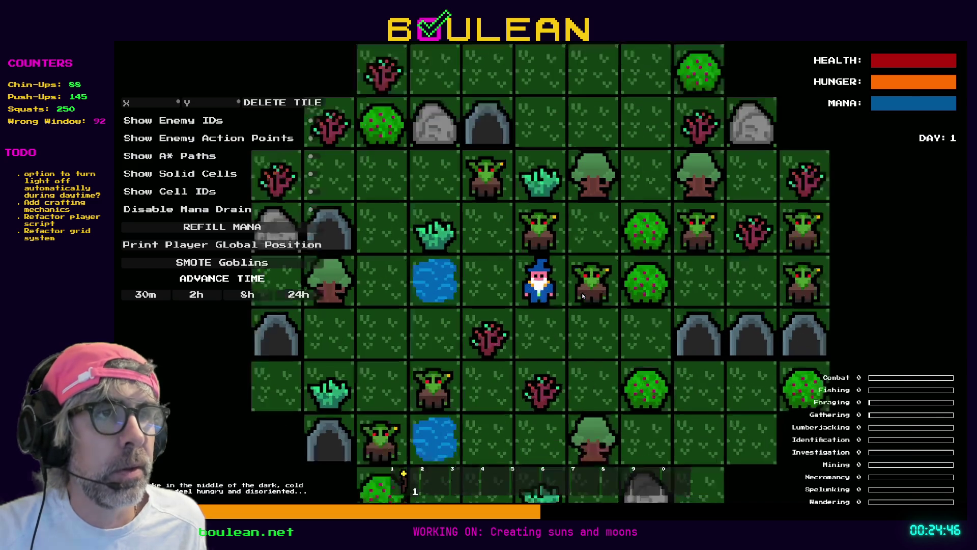
pyautogui.scroll(2, 583, 296)
pyautogui.scroll(2, 619, 328)
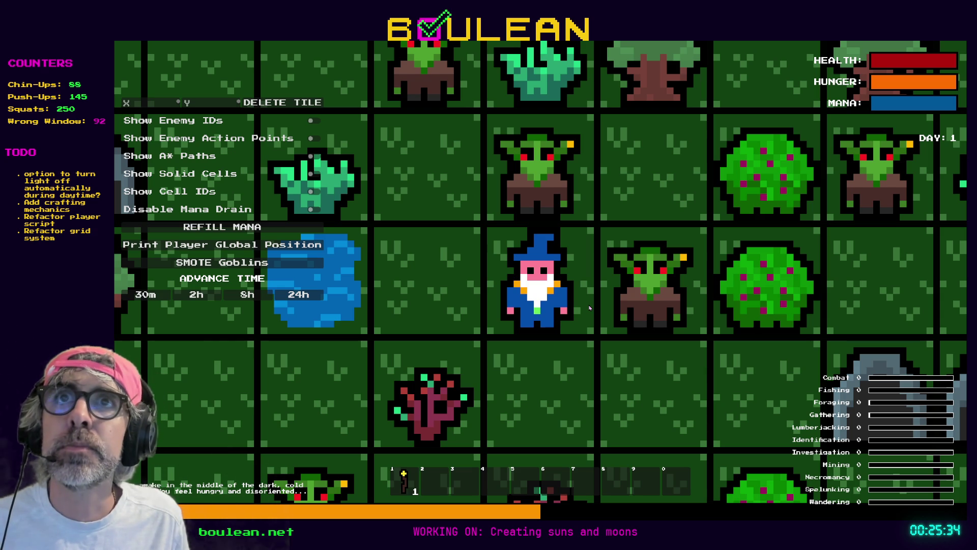
pyautogui.hotkey('alt', 'Tab')
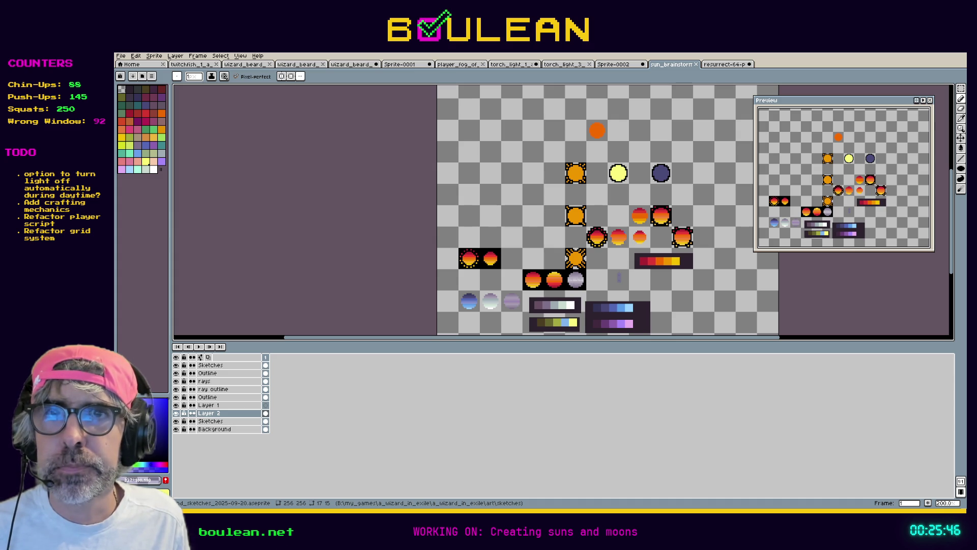
# Step: Switch from Aseprite to the twitchfish.gd script in Godot
pyautogui.hotkey('alt', 'Tab')
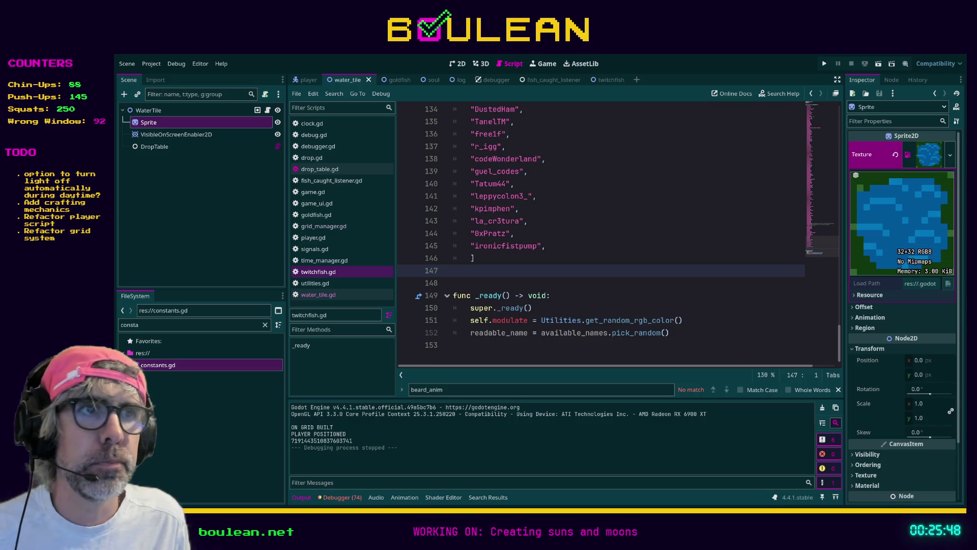
# Step: Check lines 148 and 147 of the script, then run the wizard game project with F5
pyautogui.click(453, 283)
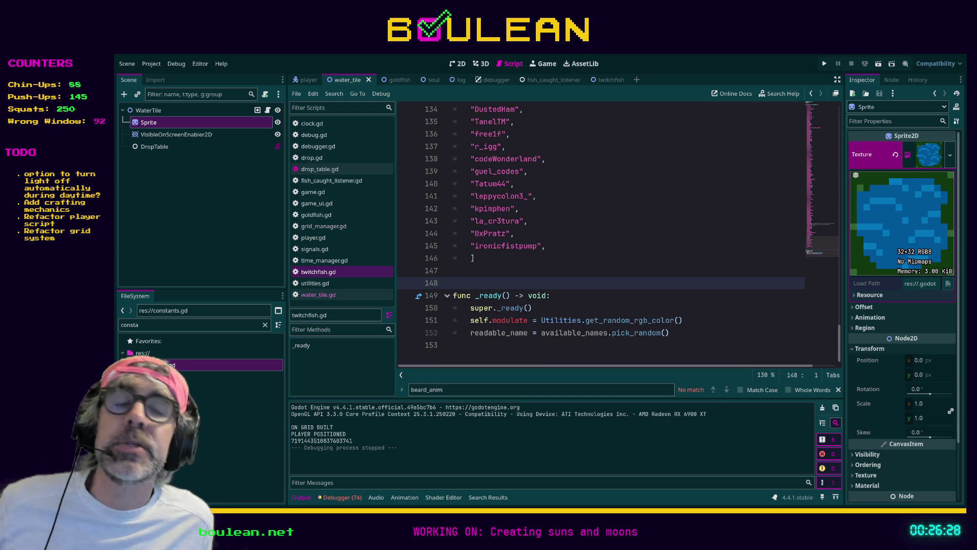
pyautogui.click(574, 275)
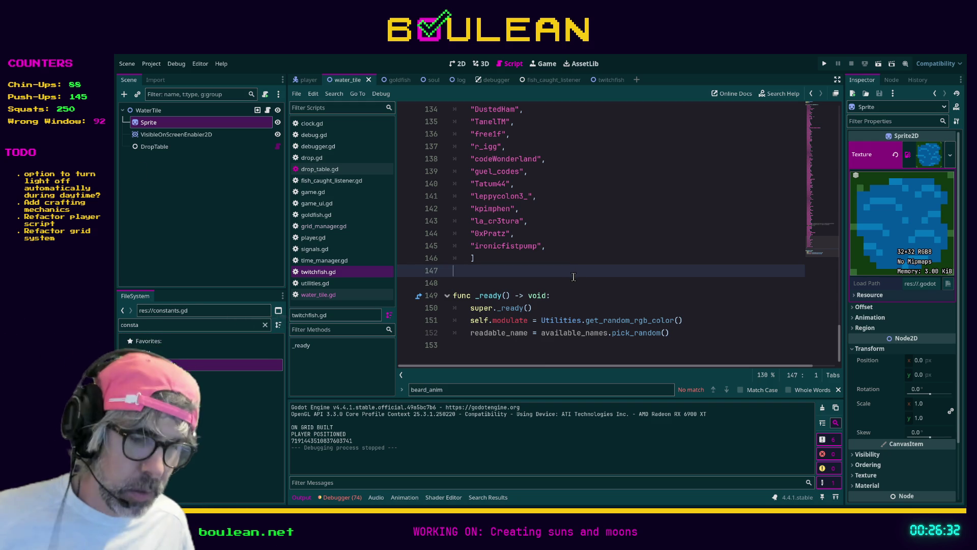
pyautogui.press('F5')
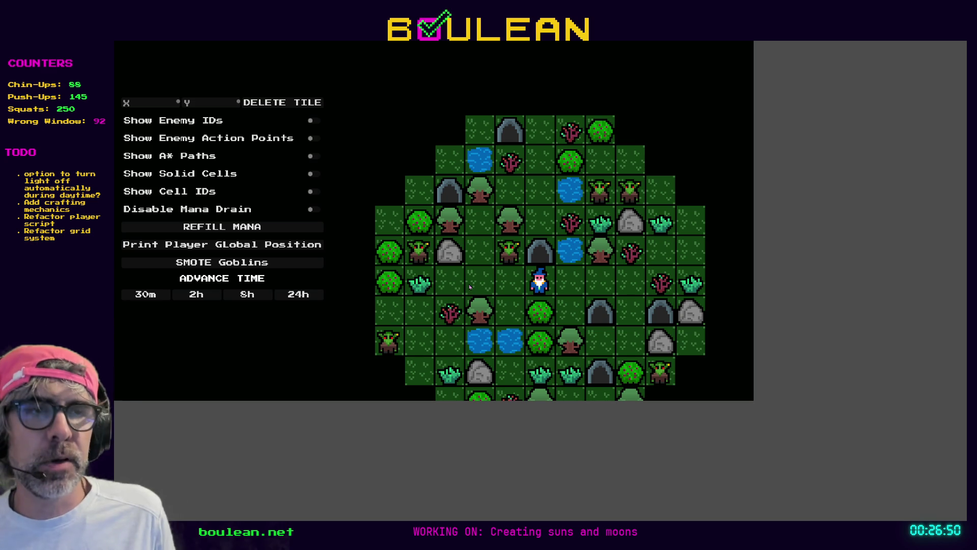
# Step: Restart the game and advance the clock 16 hours to 04:00 on Day 2
pyautogui.press('F8')
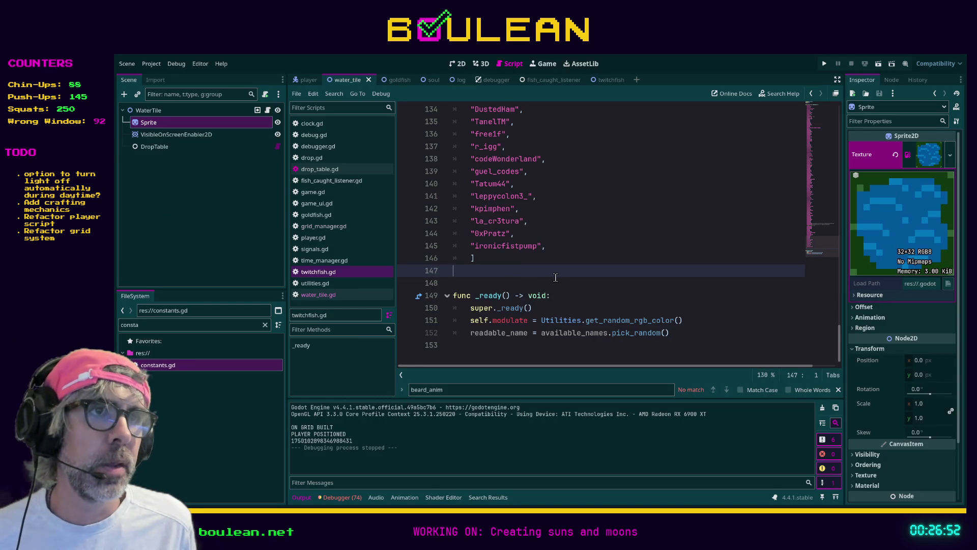
pyautogui.press('F5')
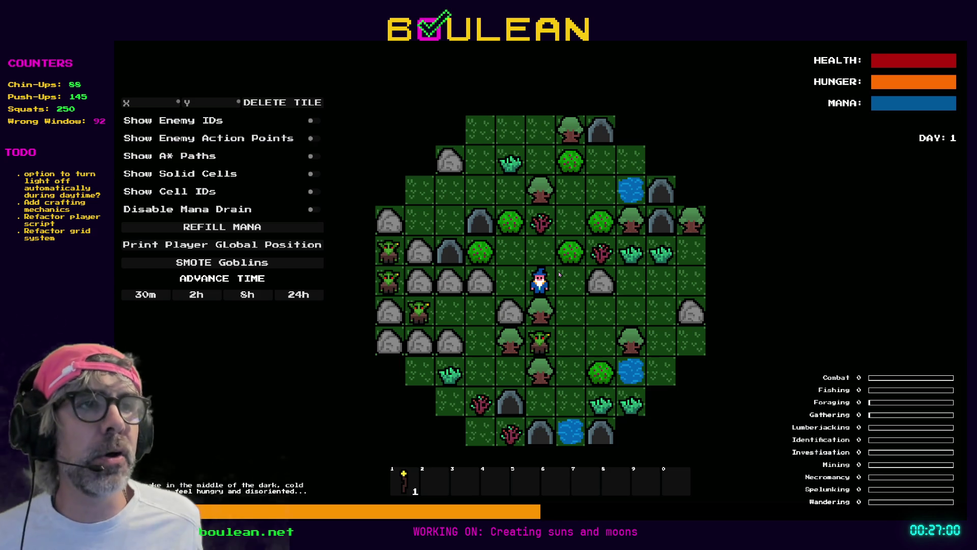
pyautogui.click(241, 297)
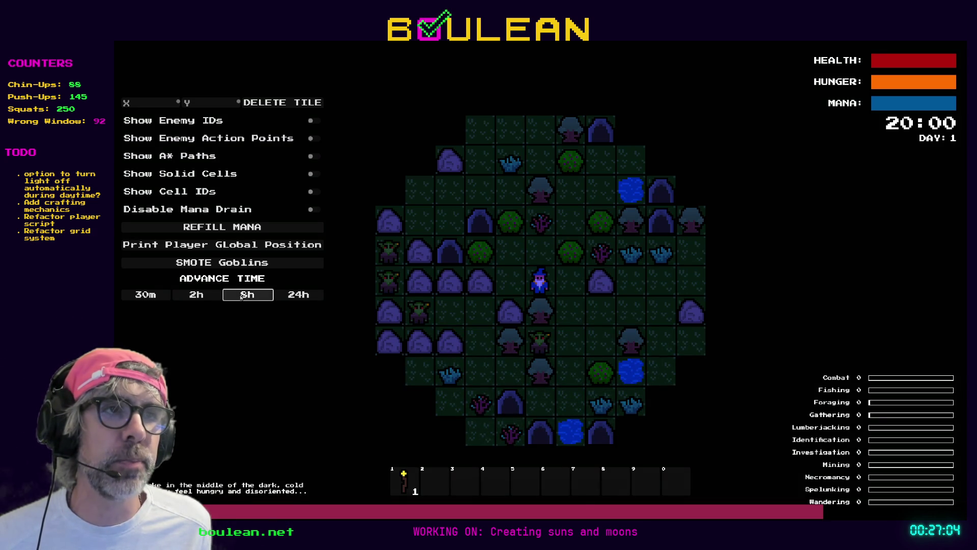
pyautogui.click(241, 297)
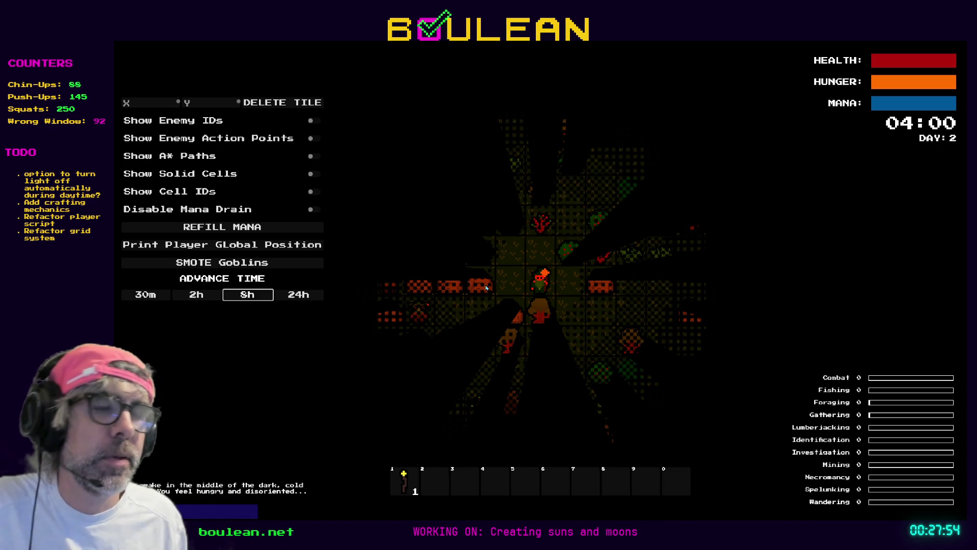
# Step: Zoom in, reposition the wizard, and advance time 4 hours back into daylight
pyautogui.scroll(3, 544, 245)
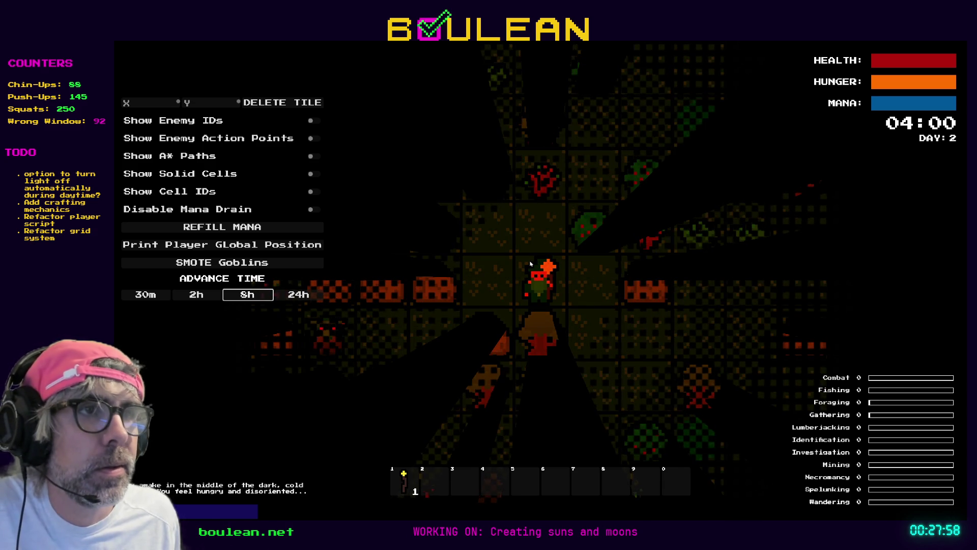
pyautogui.press('Left')
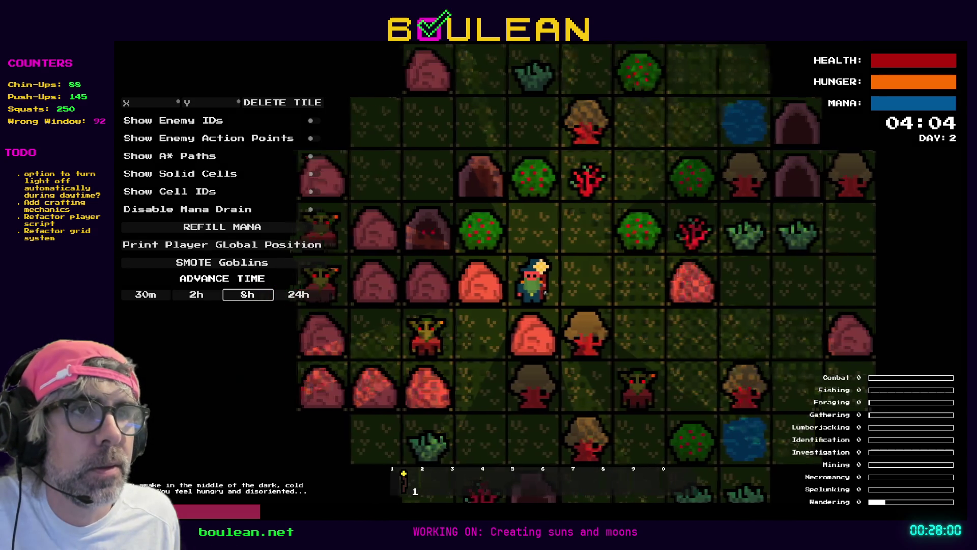
pyautogui.press('Up')
pyautogui.scroll(3, 559, 286)
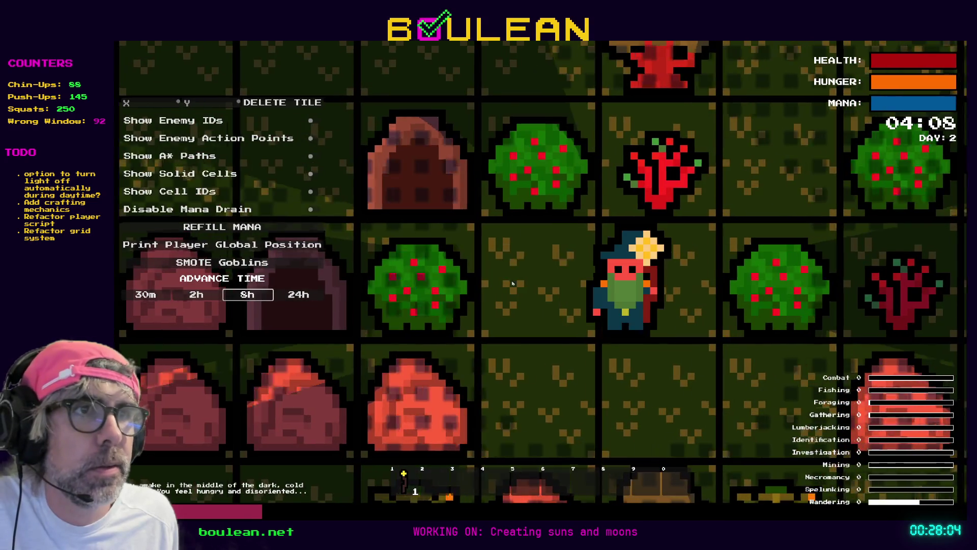
pyautogui.press('Right')
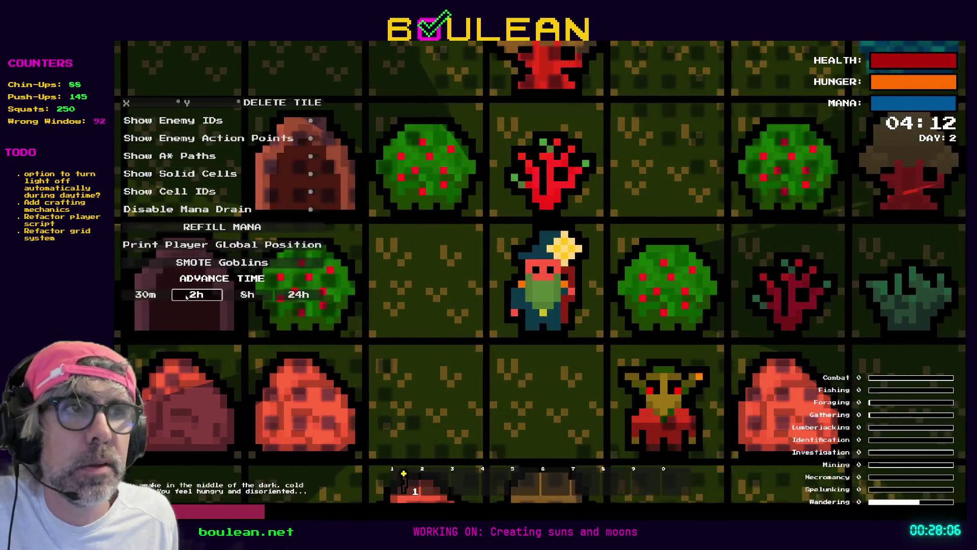
pyautogui.click(189, 295)
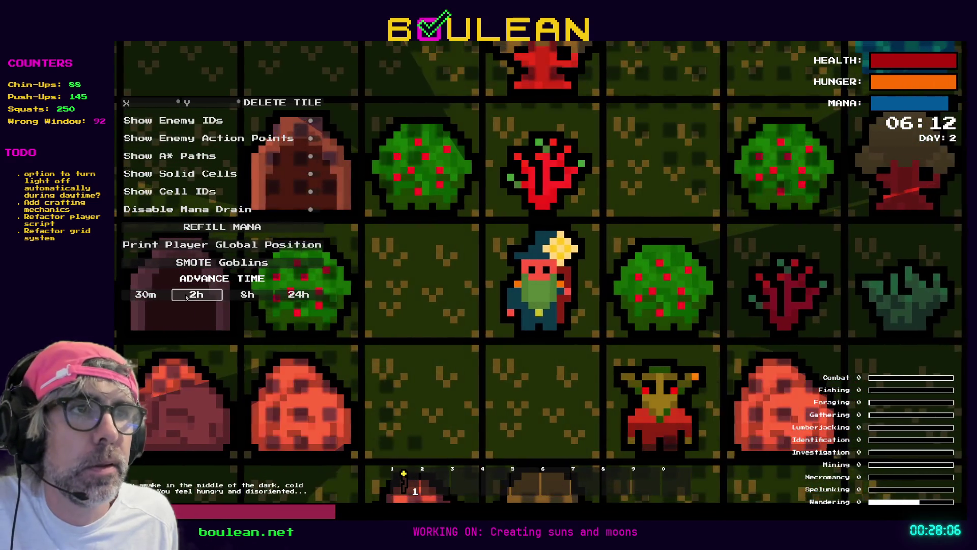
pyautogui.click(189, 295)
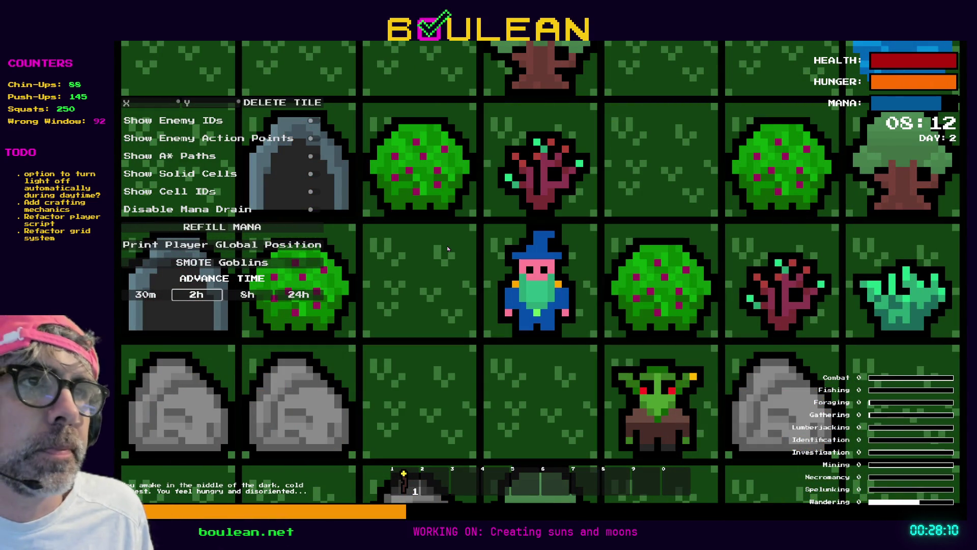
# Step: Chop the sapling, kill the goblin, and break its gravestone for 3 souls. Then skip 16 hours into Day 3 night
pyautogui.press('Up')
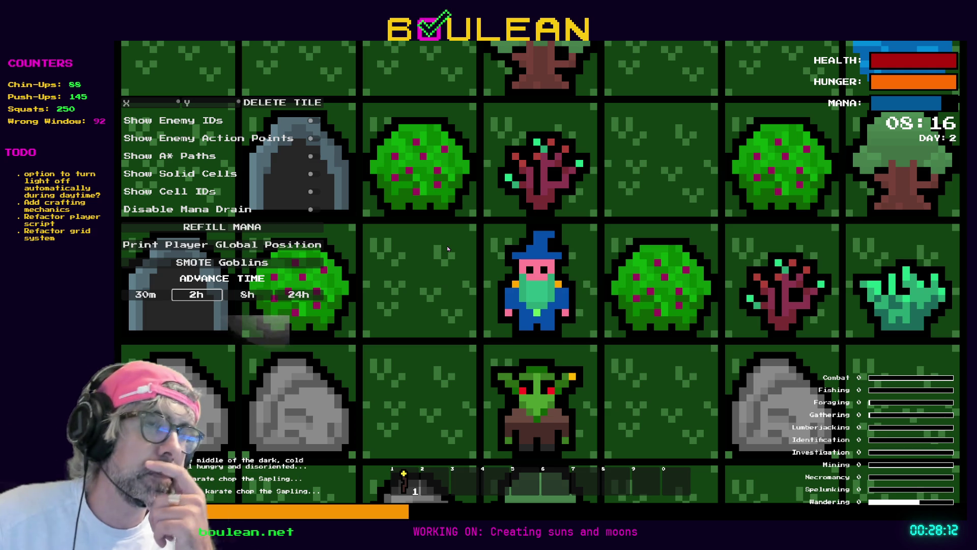
pyautogui.press('Up')
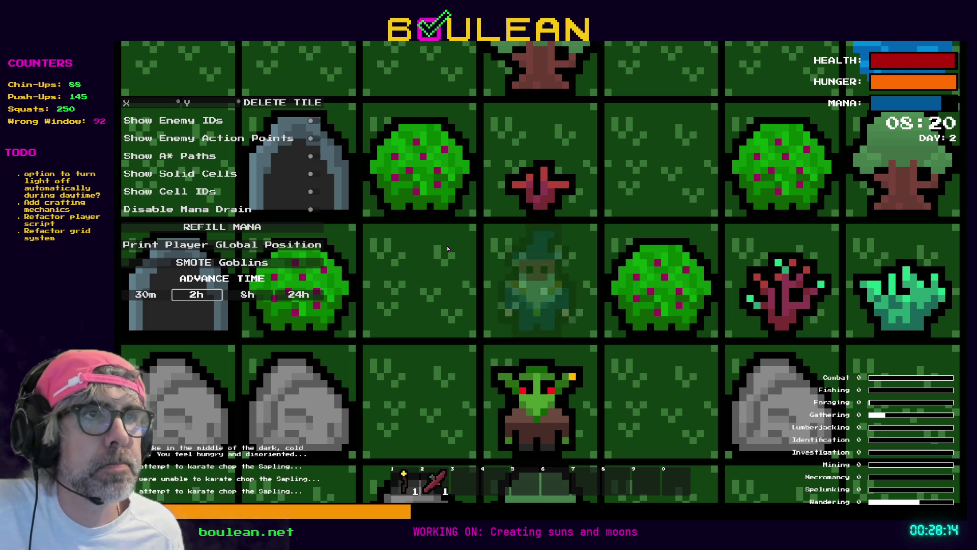
pyautogui.press('Down')
pyautogui.press('Down')
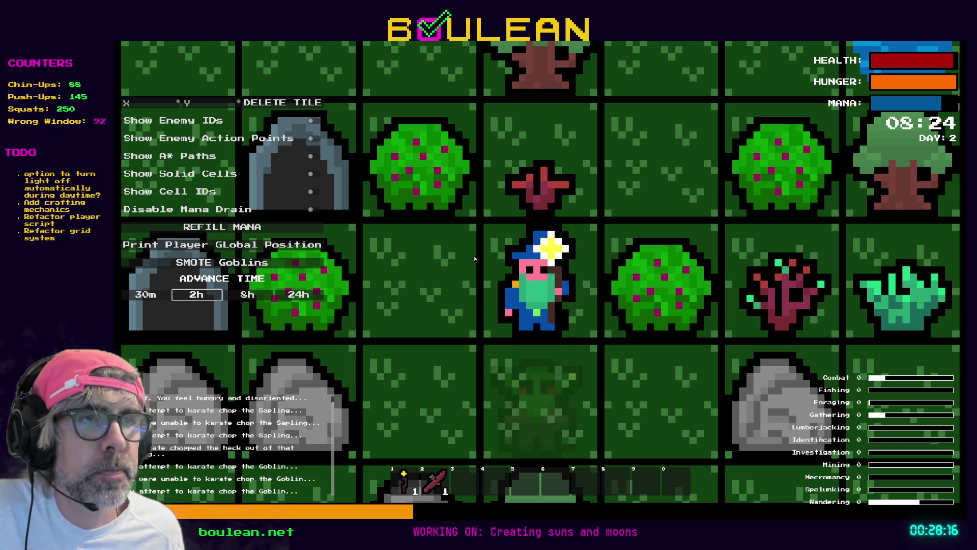
pyautogui.press('Down')
pyautogui.press('Down')
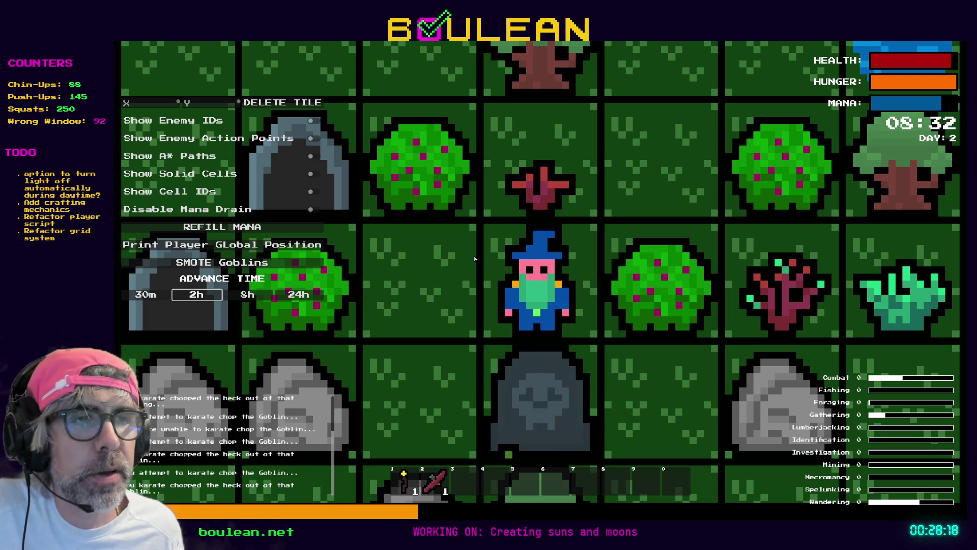
pyautogui.press('Down')
pyautogui.press('Down')
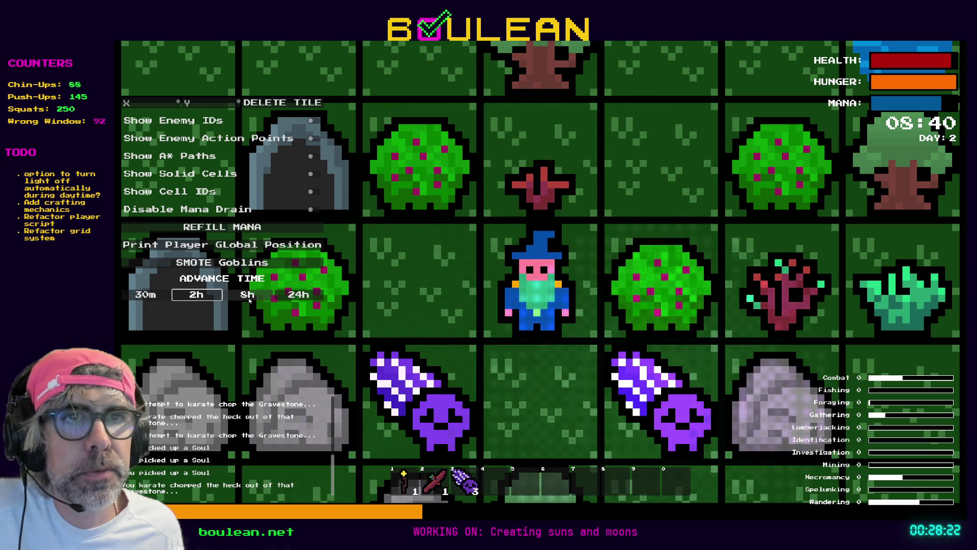
pyautogui.click(249, 298)
pyautogui.click(249, 299)
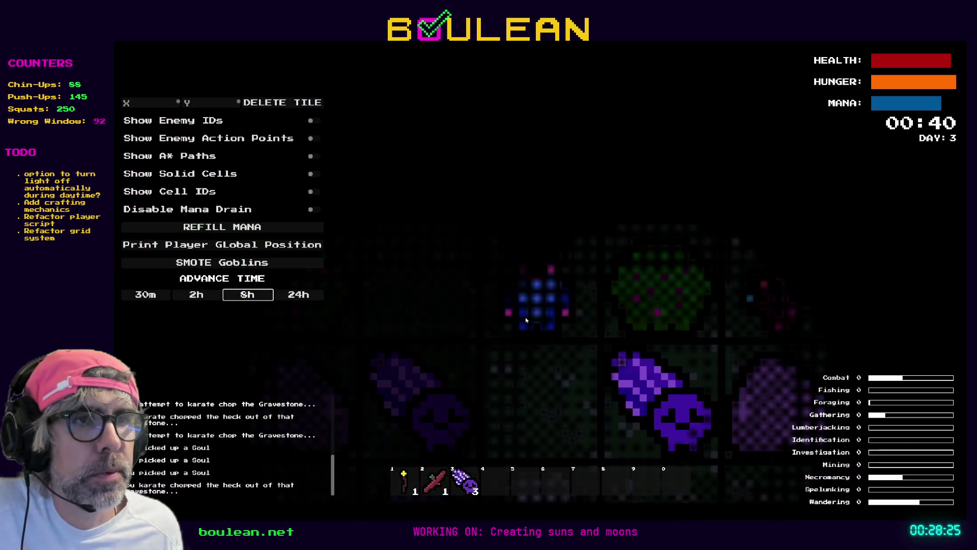
# Step: Zoom out, walk the wizard down and left onto a soul, then stop the game
pyautogui.scroll(-4, 526, 320)
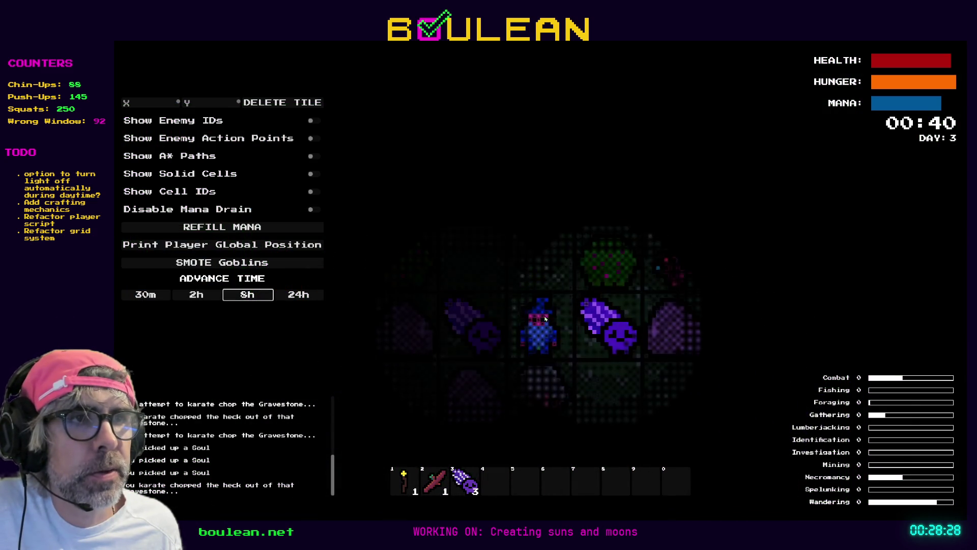
pyautogui.press('s')
pyautogui.press('a')
pyautogui.press('F8')
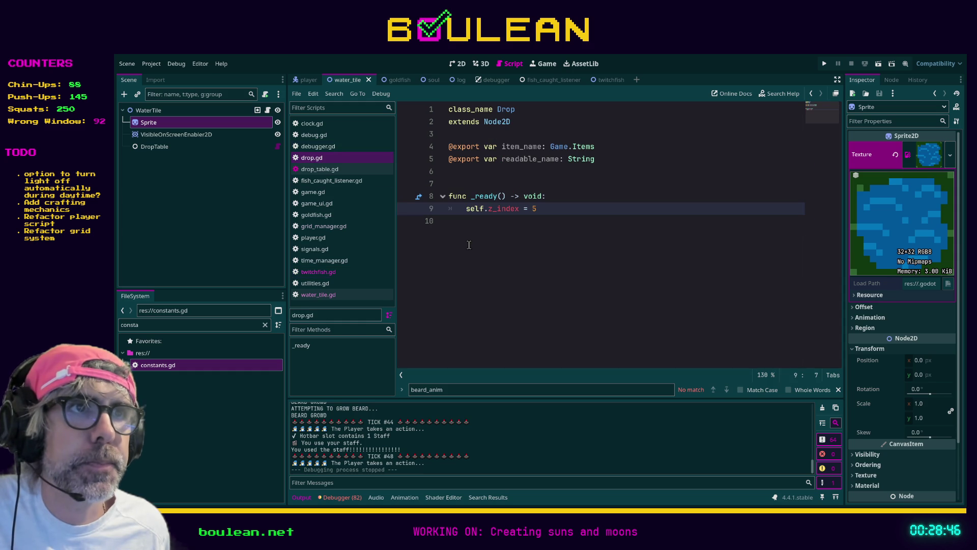
# Step: Inspect line 10 of drop.gd, then switch to clock.gd at line 63
pyautogui.click(460, 227)
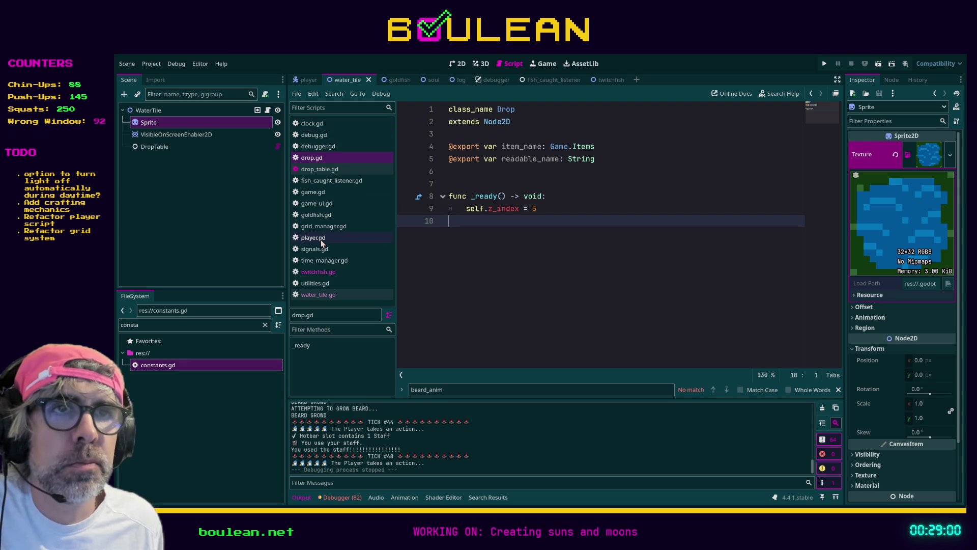
pyautogui.click(312, 124)
pyautogui.click(621, 147)
# Step: Search clock.gd for 'signal' and step through the matches
pyautogui.hotkey('ctrl', 'f')
pyautogui.write('signal')
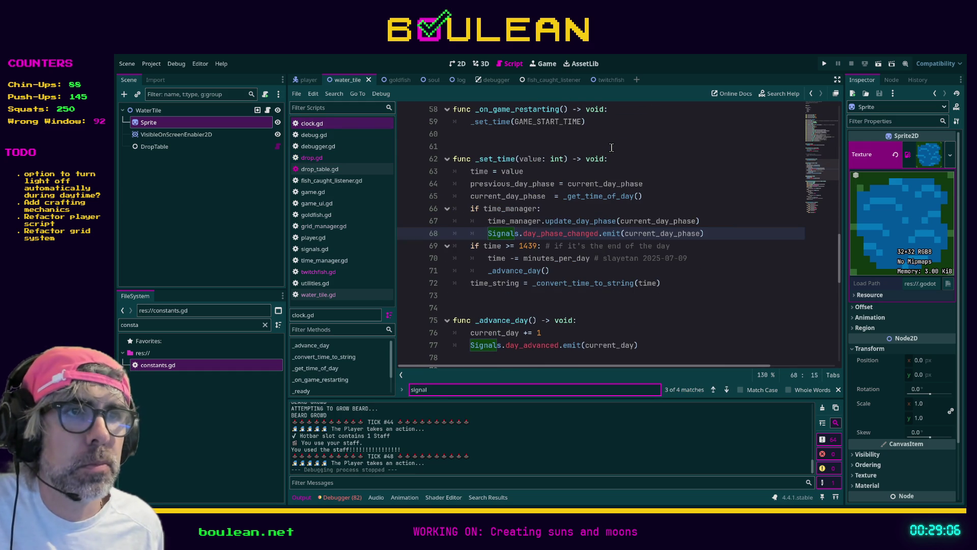
pyautogui.click(713, 389)
pyautogui.click(713, 390)
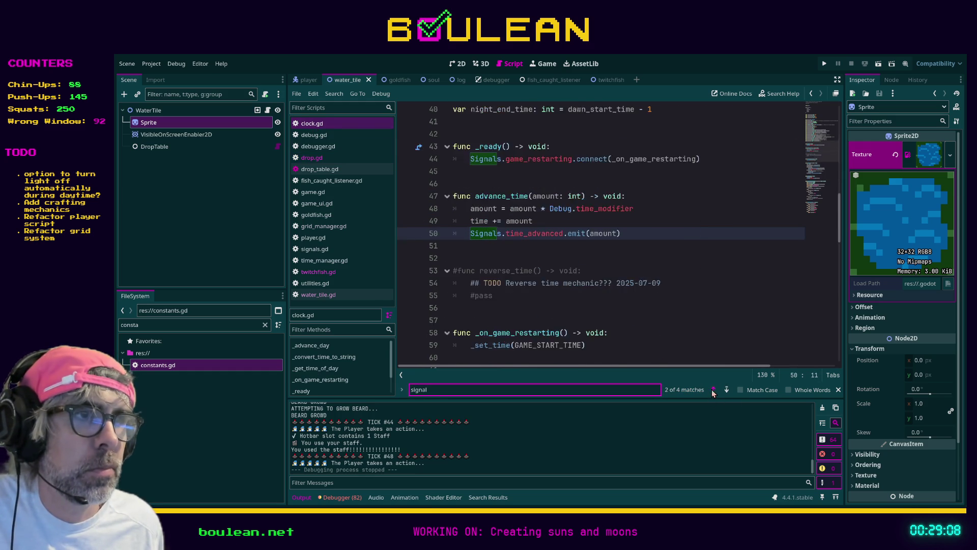
pyautogui.click(713, 389)
pyautogui.click(726, 389)
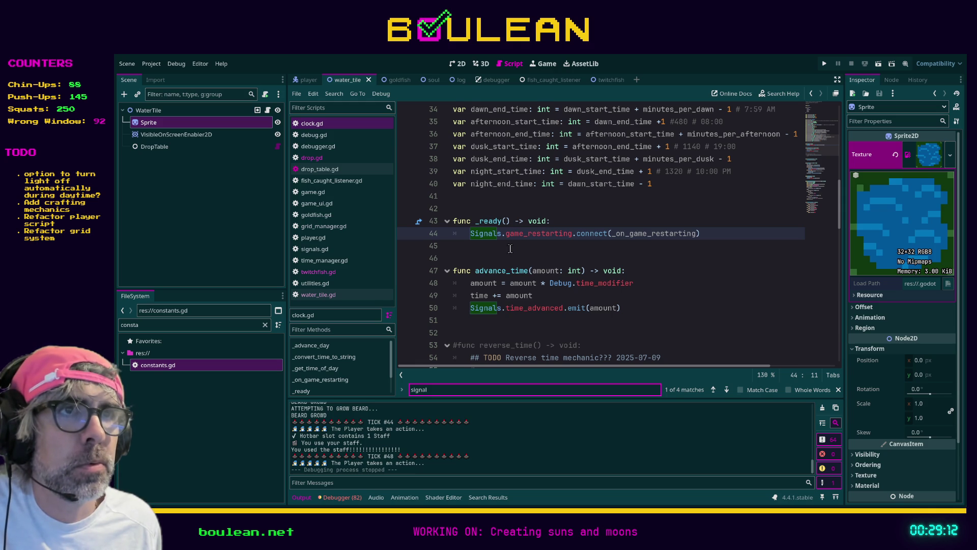
# Step: Open time_manager.gd from the script list
pyautogui.scroll(2, 510, 249)
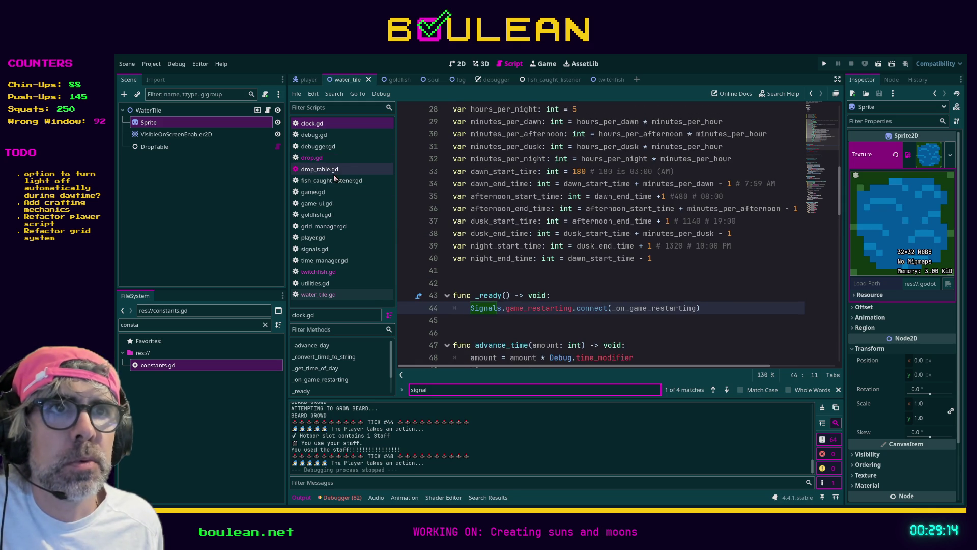
pyautogui.click(325, 261)
pyautogui.scroll(10, 737, 190)
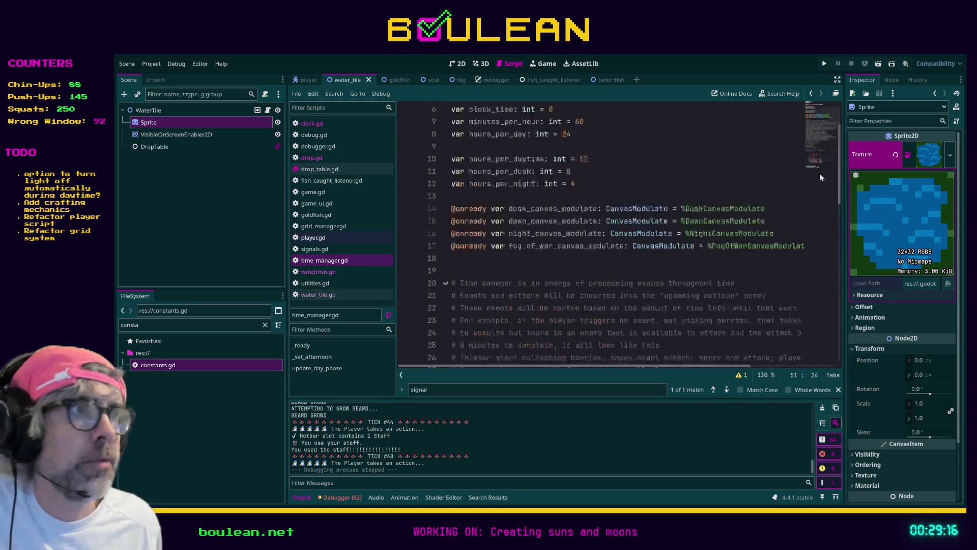
# Step: Delete the day_phase_changed signal declaration line from time_manager.gd
pyautogui.scroll(2, 738, 190)
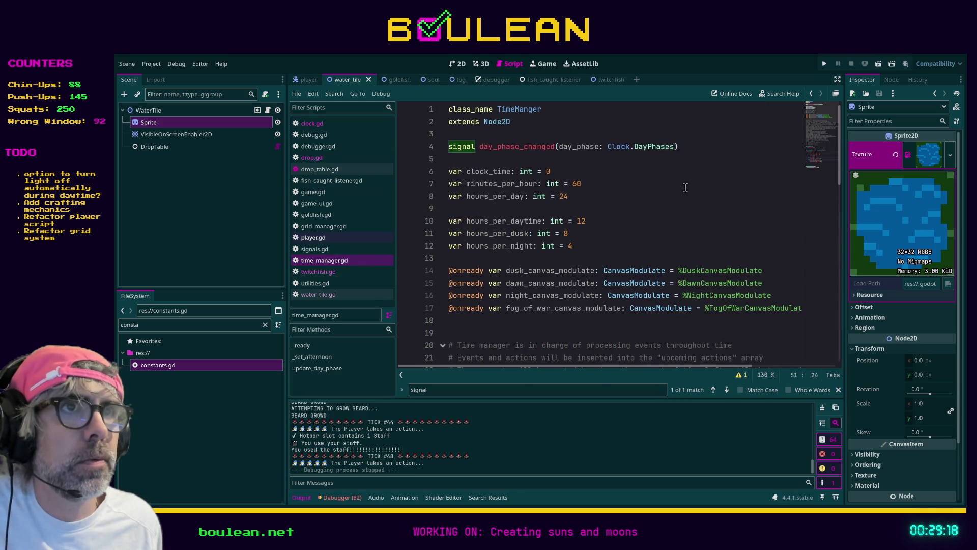
pyautogui.click(516, 147)
pyautogui.doubleClick(520, 148)
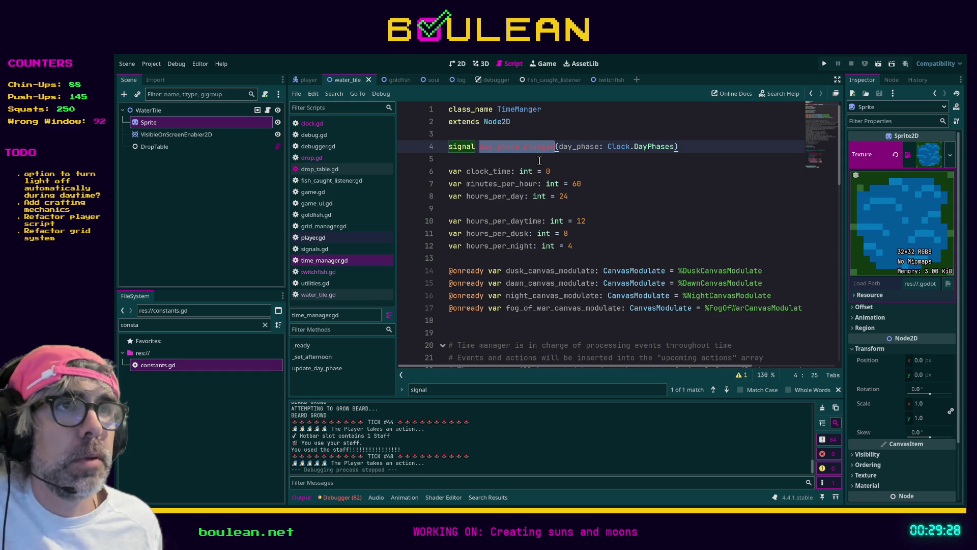
pyautogui.hotkey('ctrl', 'f')
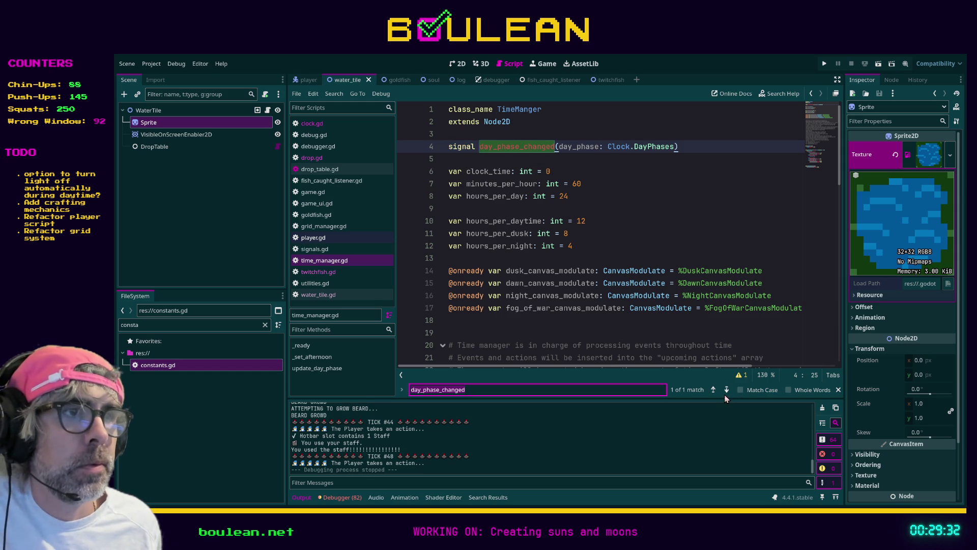
pyautogui.click(687, 146)
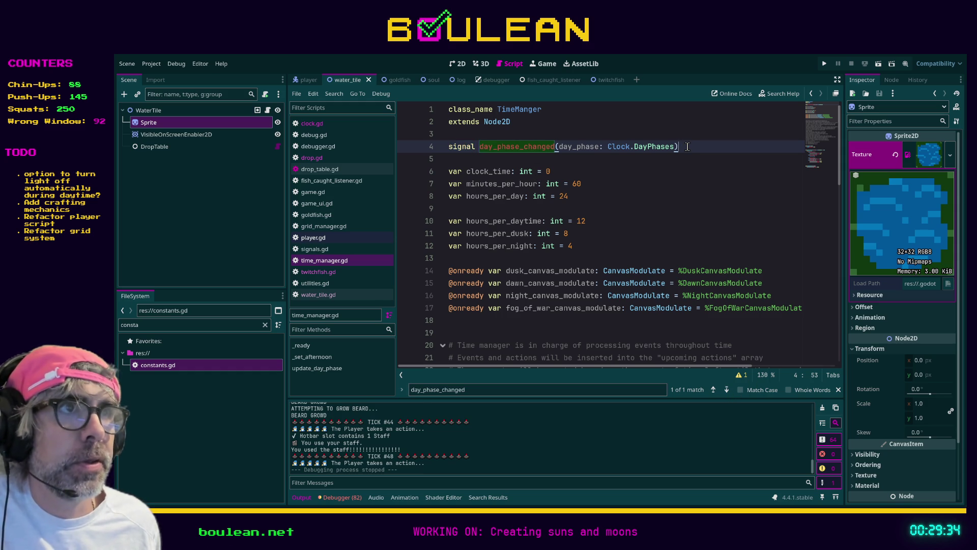
pyautogui.hotkey('shift', 'Home')
pyautogui.press('BackSpace')
pyautogui.press('BackSpace')
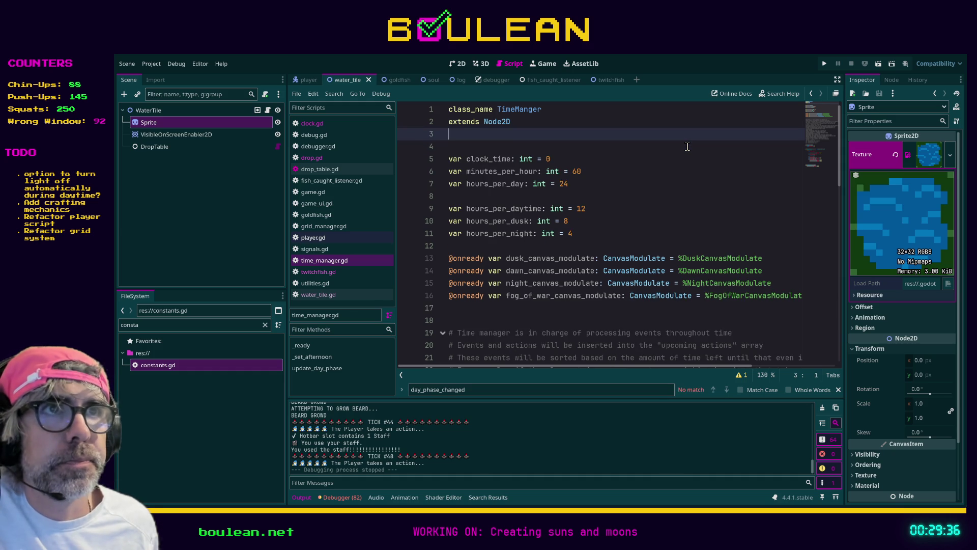
# Step: Move time_manager.gd up to sit right after clock.gd in the script list
pyautogui.click(688, 201)
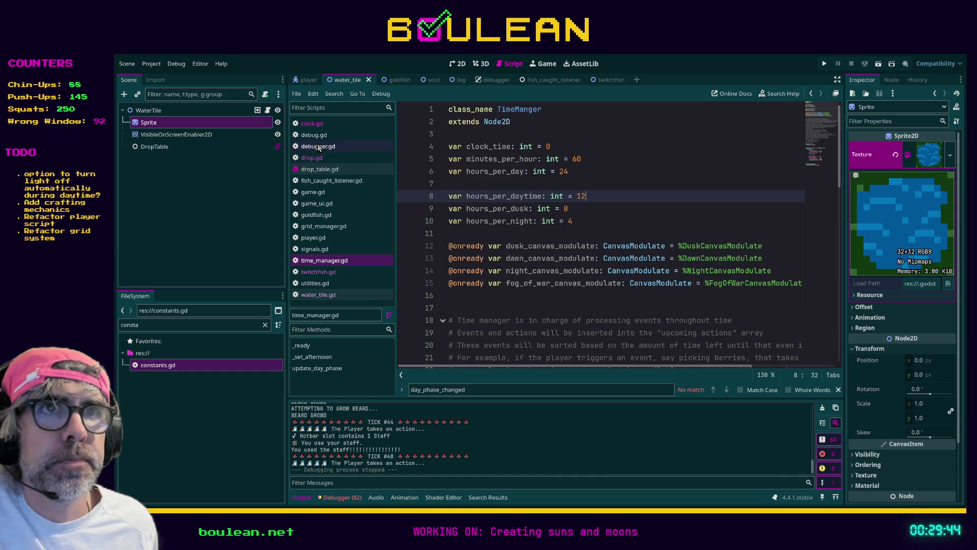
pyautogui.moveTo(321, 260); pyautogui.dragTo(330, 136)
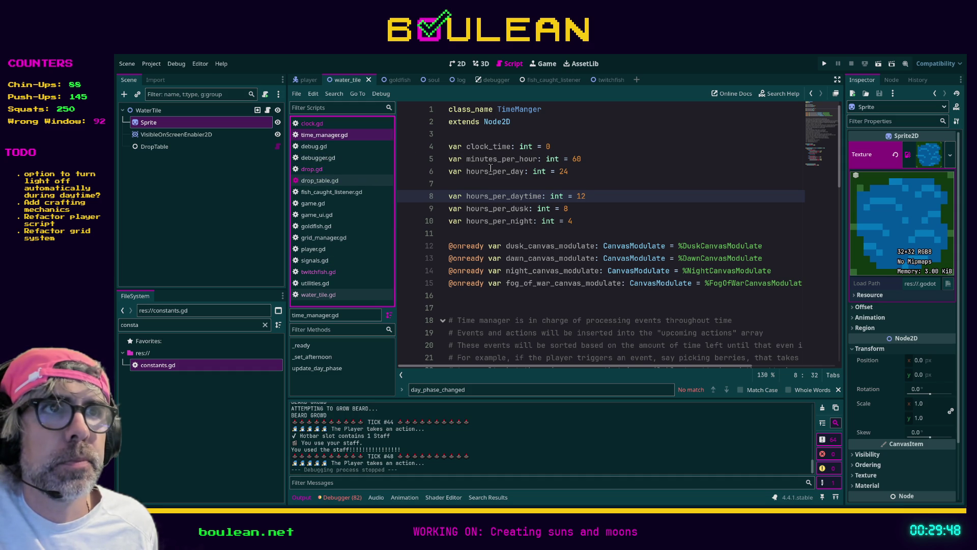
pyautogui.click(613, 171)
# Step: Find 'minutes_' and comment out the minutes_per_hour line
pyautogui.hotkey('ctrl', 'f')
pyautogui.write('minuTes')
pyautogui.press('BackSpace')
pyautogui.press('BackSpace')
pyautogui.press('BackSpace')
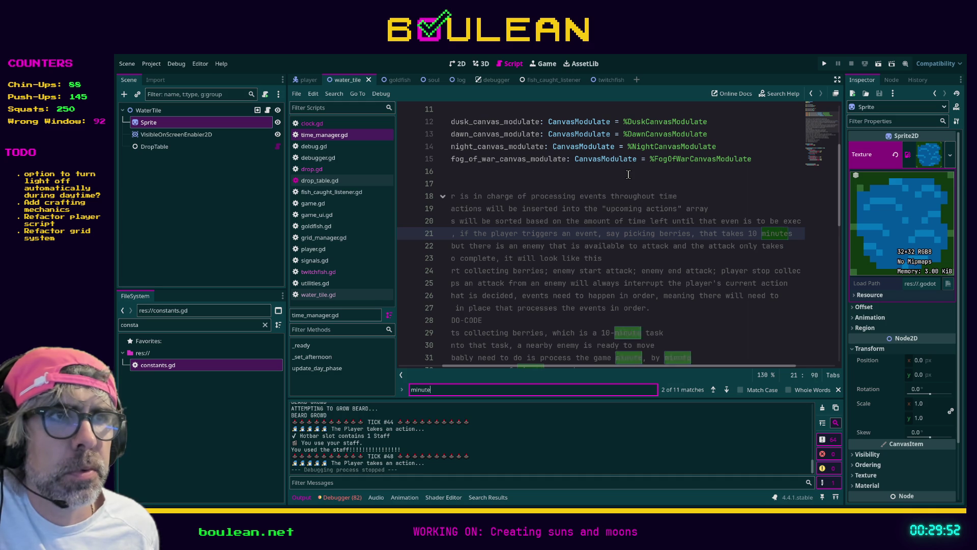
pyautogui.write('tes_per')
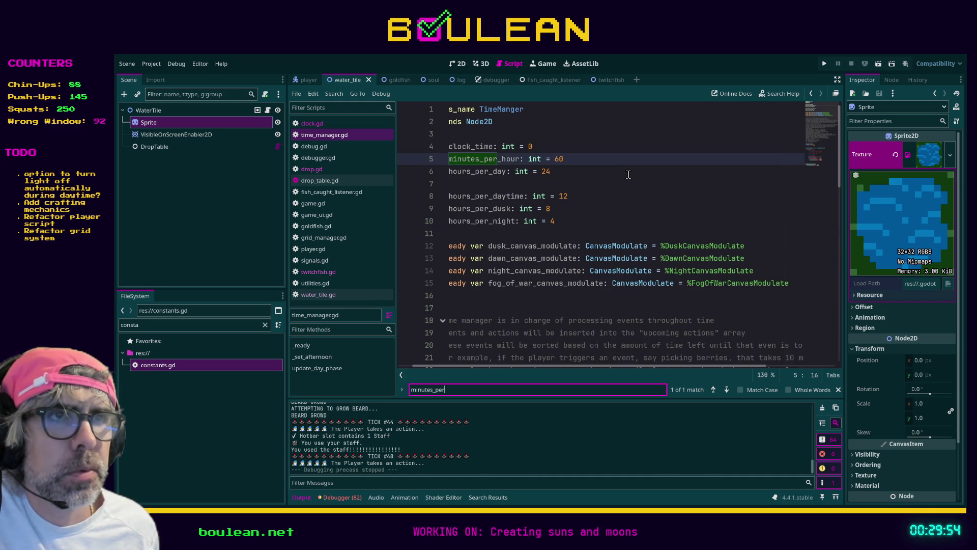
pyautogui.click(602, 160)
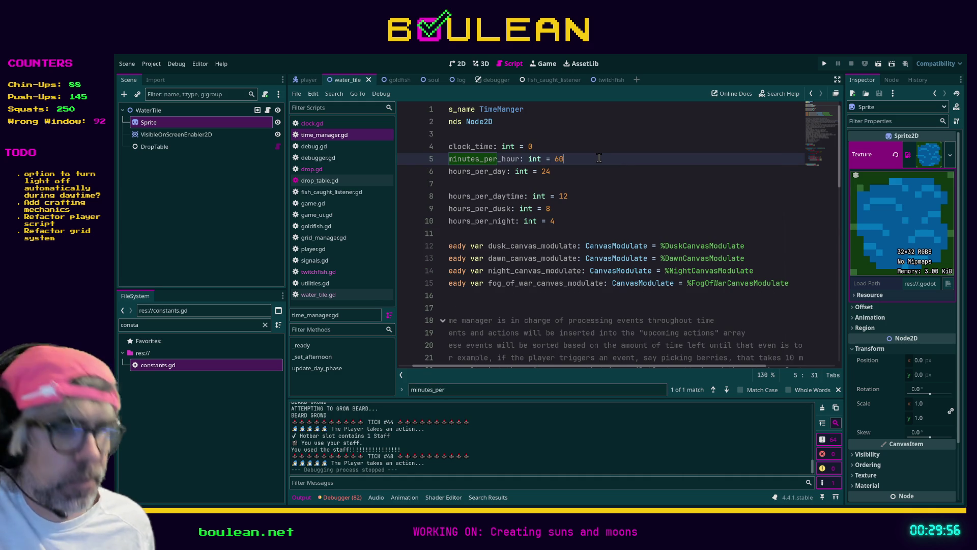
pyautogui.hotkey('ctrl', 'k')
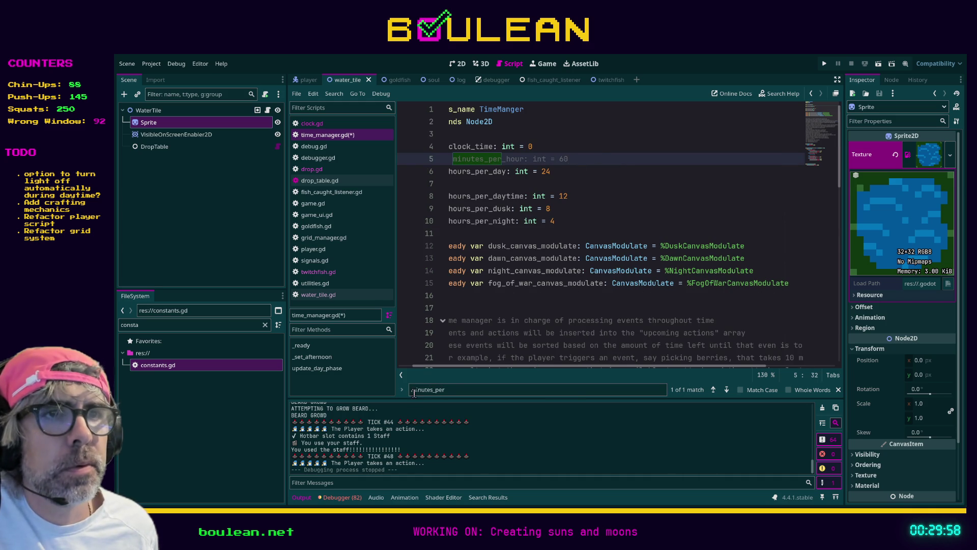
# Step: Find 'hours_per_day', comment out the time variables on lines 6–10, and save time_manager.gd
pyautogui.click(457, 388)
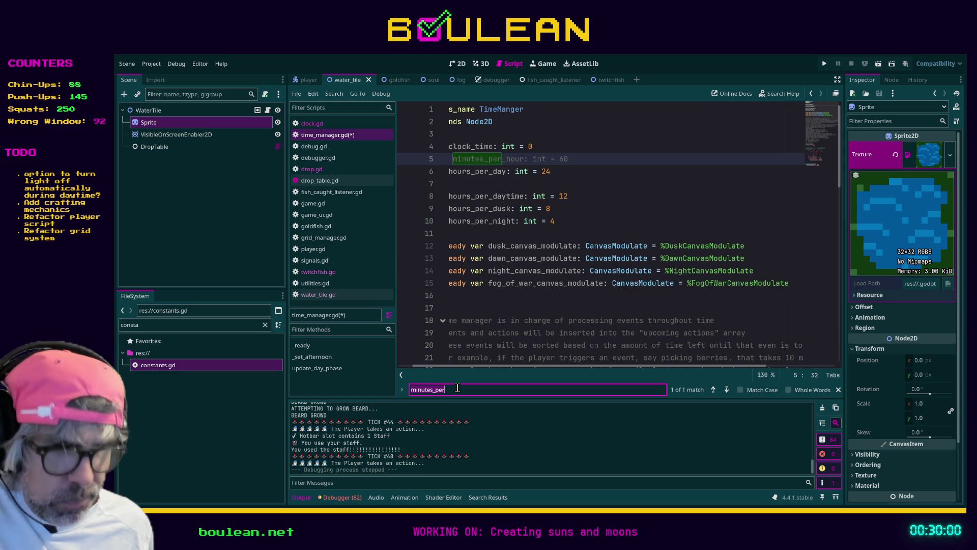
pyautogui.hotkey('ctrl', 'a')
pyautogui.write('hours_per_da')
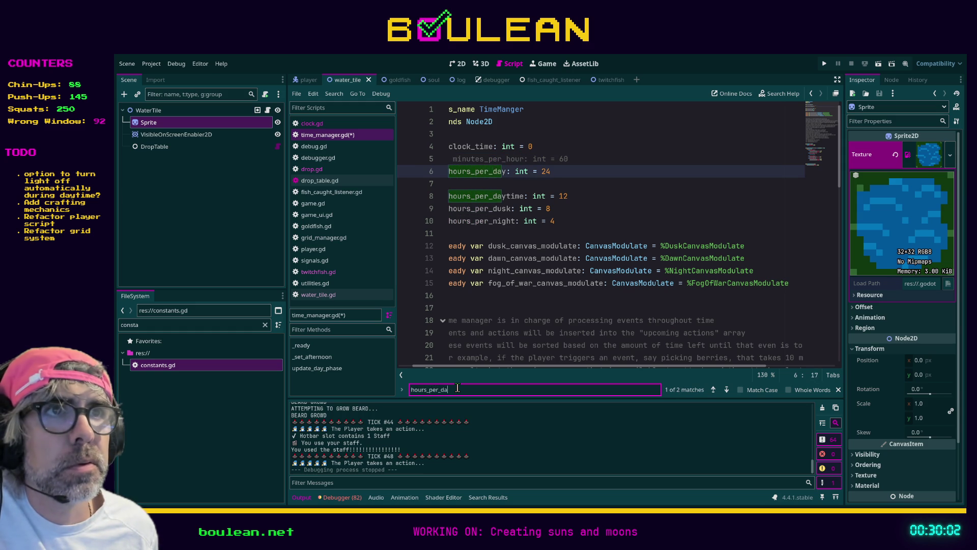
pyautogui.write('y')
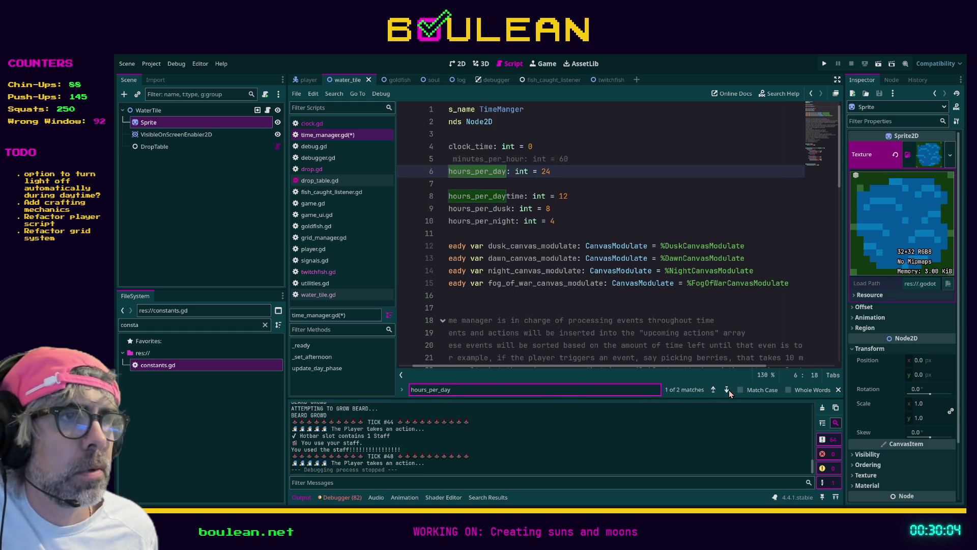
pyautogui.click(727, 390)
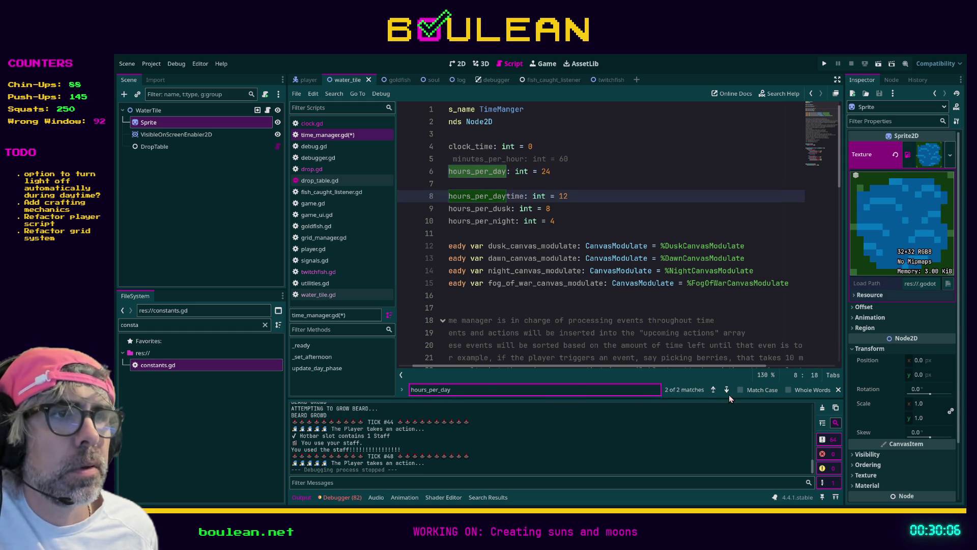
pyautogui.click(727, 390)
pyautogui.moveTo(590, 198)
pyautogui.mouseDown()
pyautogui.moveTo(509, 196)
pyautogui.moveTo(427, 174)
pyautogui.mouseUp()
pyautogui.moveTo(574, 221)
pyautogui.mouseDown()
pyautogui.moveTo(509, 209)
pyautogui.moveTo(436, 172)
pyautogui.mouseUp()
pyautogui.hotkey('ctrl', 'k')
pyautogui.click(621, 207)
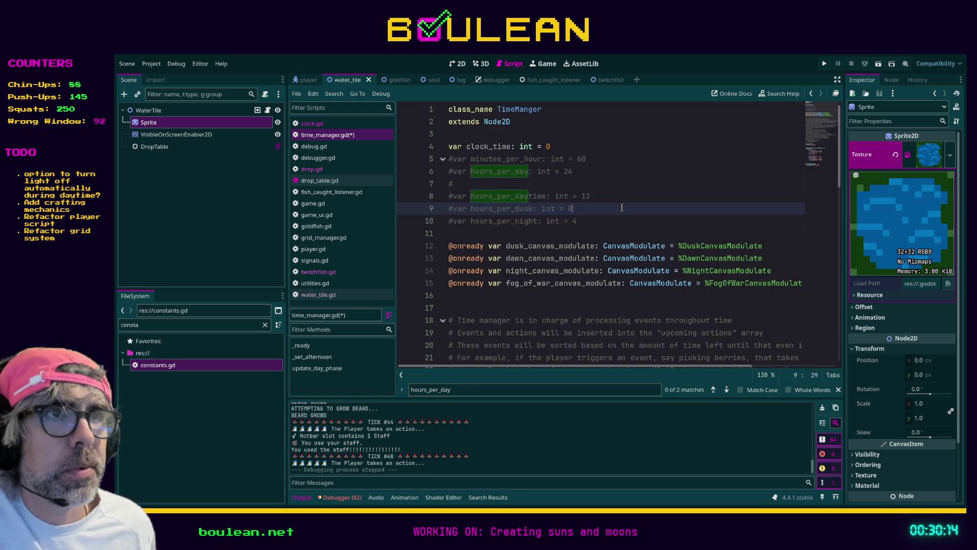
pyautogui.hotkey('ctrl', 's')
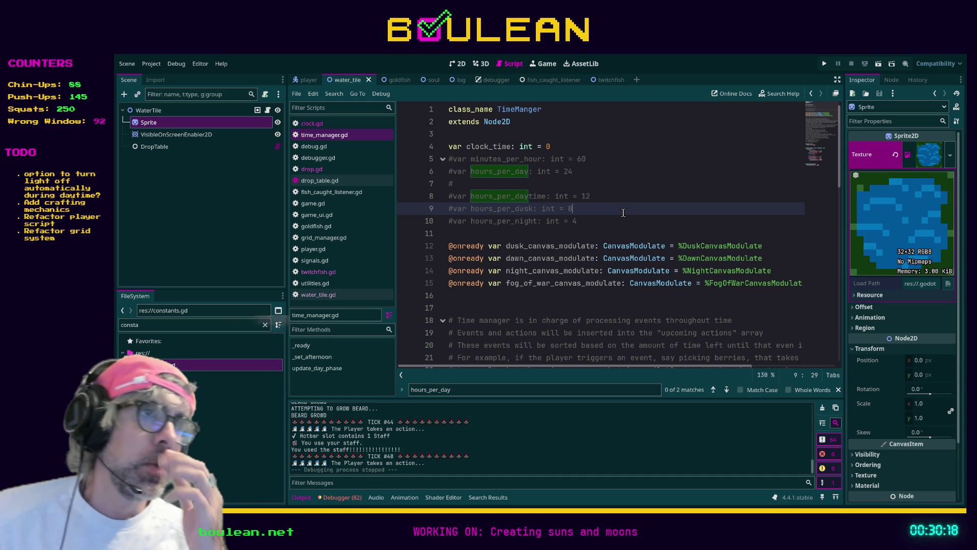
# Step: Launch the game, smite all goblins, walk the wizard, and advance time 24h twice plus 8h
pyautogui.hotkey('ctrl', 's')
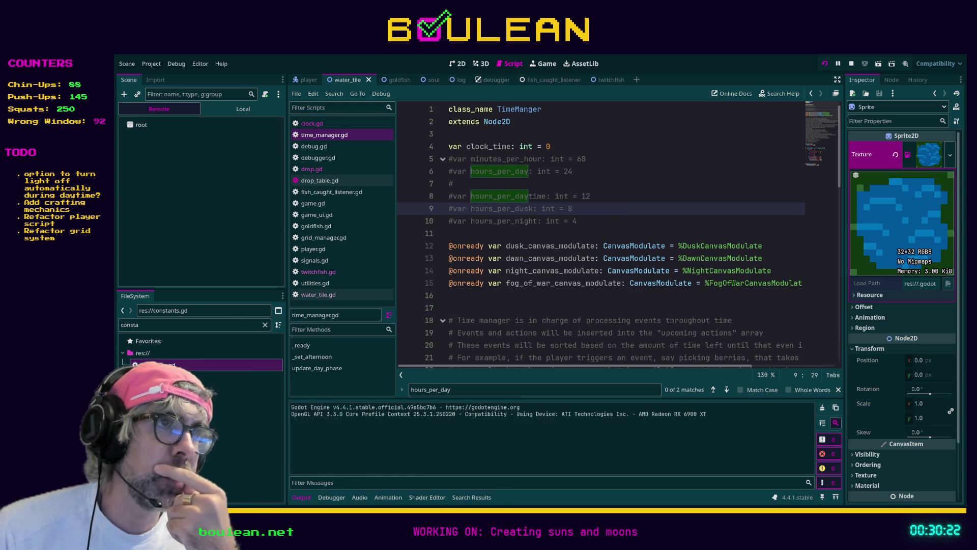
pyautogui.press('Left')
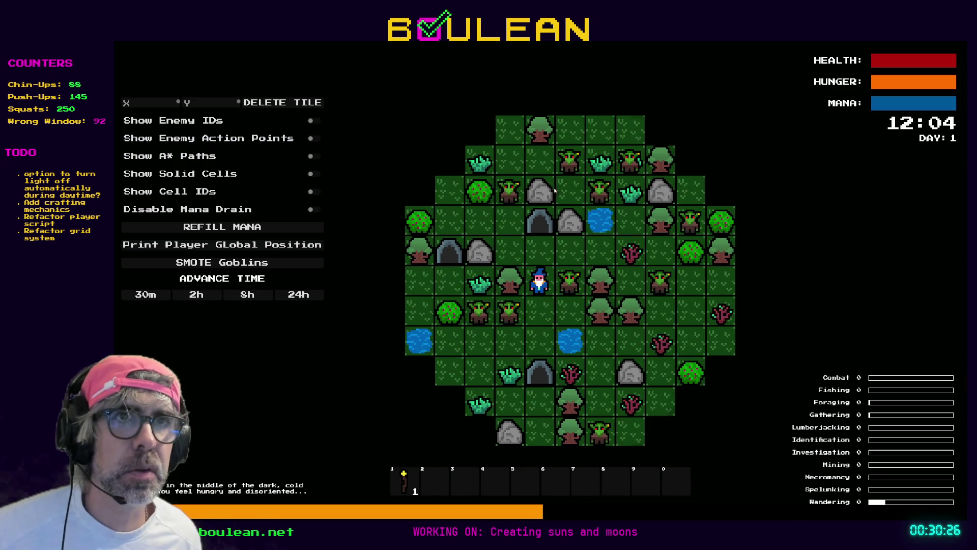
pyautogui.click(222, 262)
pyautogui.press('Down')
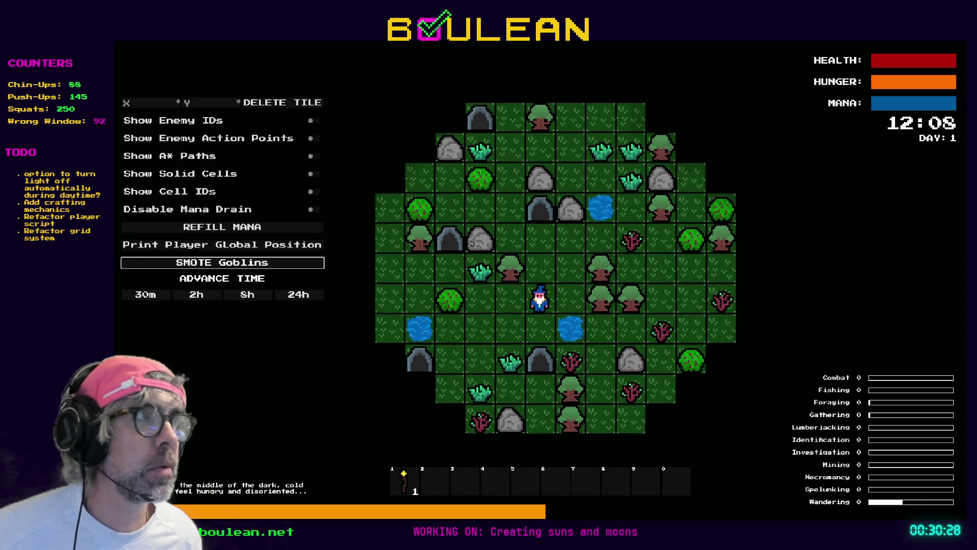
pyautogui.press('Down')
pyautogui.press('Left')
pyautogui.click(298, 294)
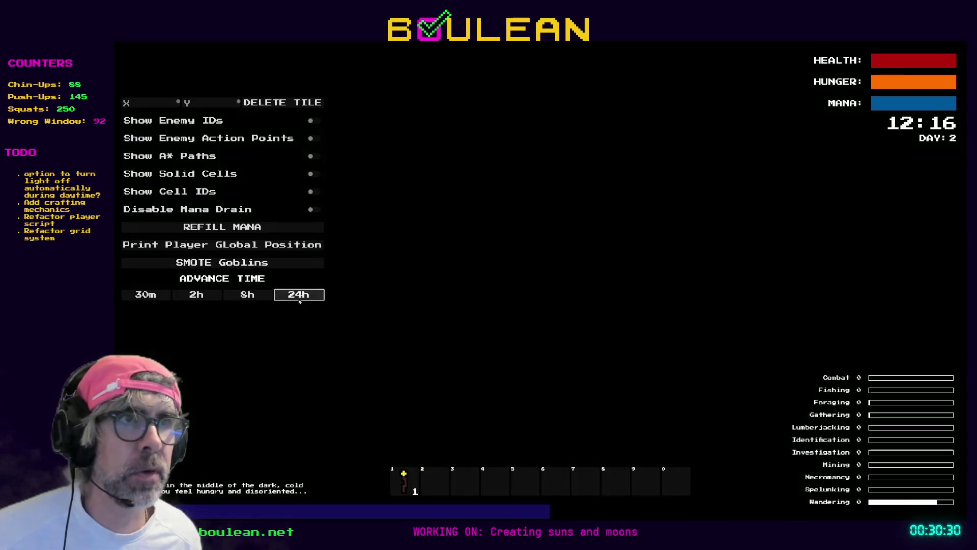
pyautogui.click(300, 299)
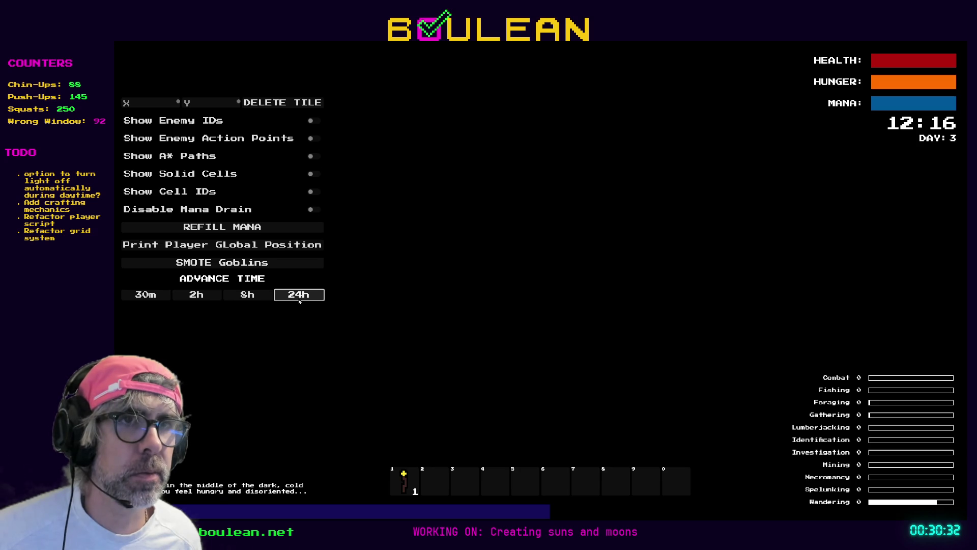
pyautogui.click(247, 295)
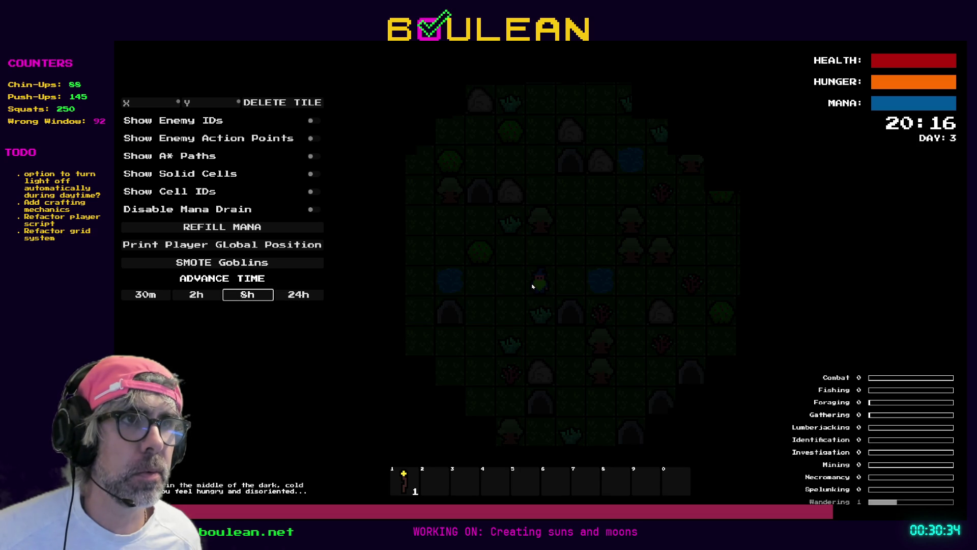
# Step: Walk the wizard to the water and fish three times, then stop the game
pyautogui.press('Left')
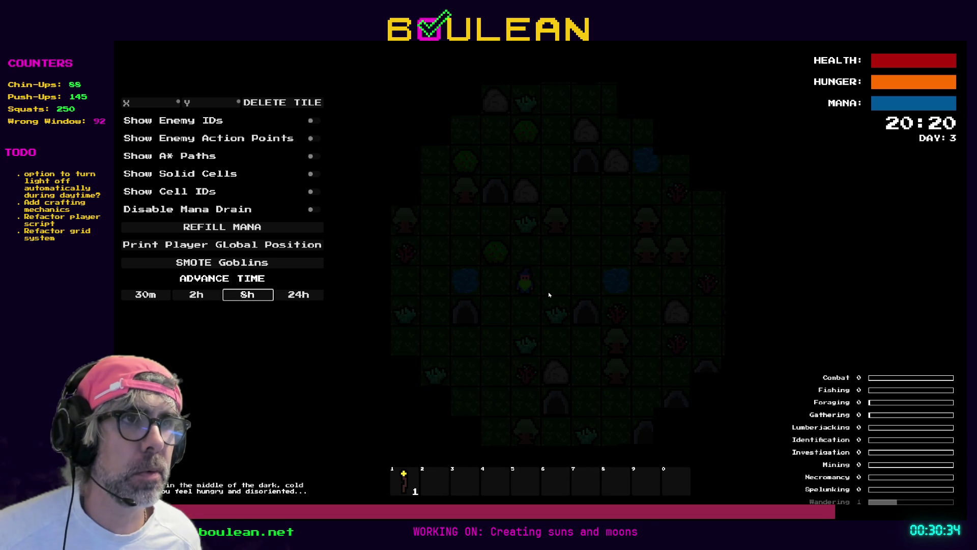
pyautogui.press('Left')
pyautogui.press('Down')
pyautogui.press('Down')
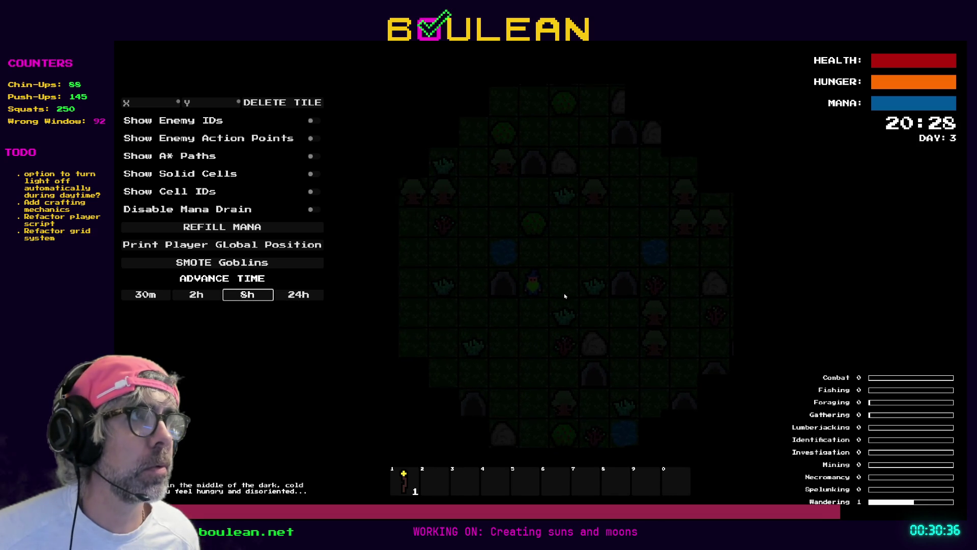
pyautogui.press('Left')
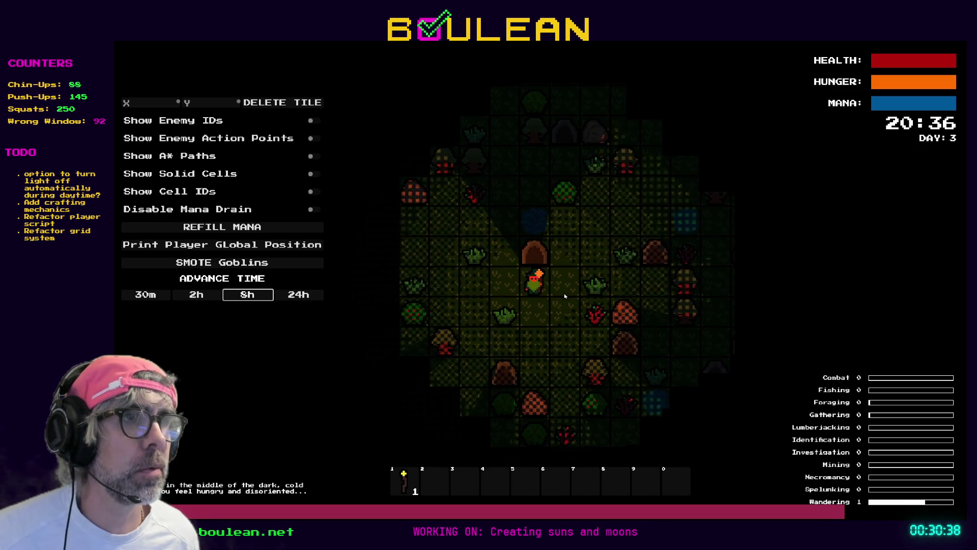
pyautogui.press('Up')
pyautogui.press('Up')
pyautogui.press('Right')
pyautogui.press('Right')
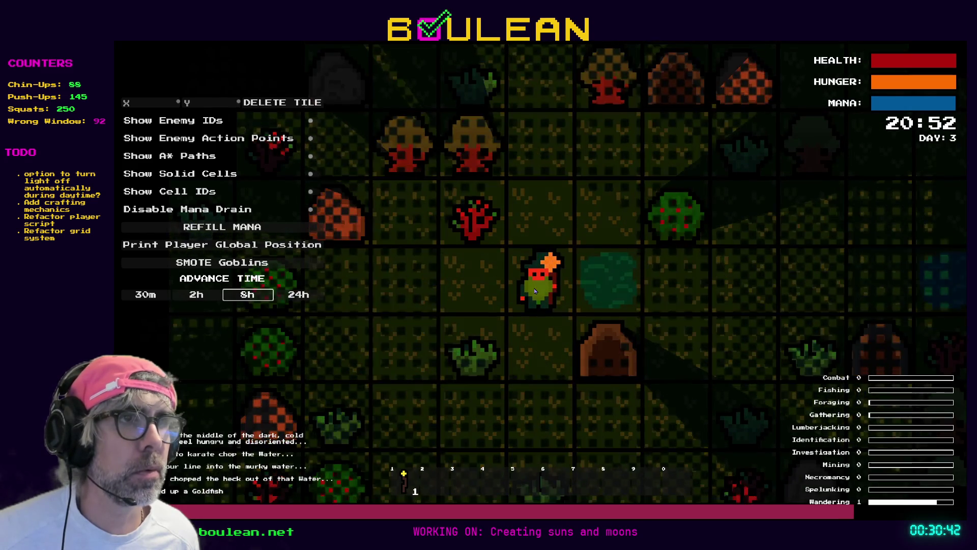
pyautogui.press('Right')
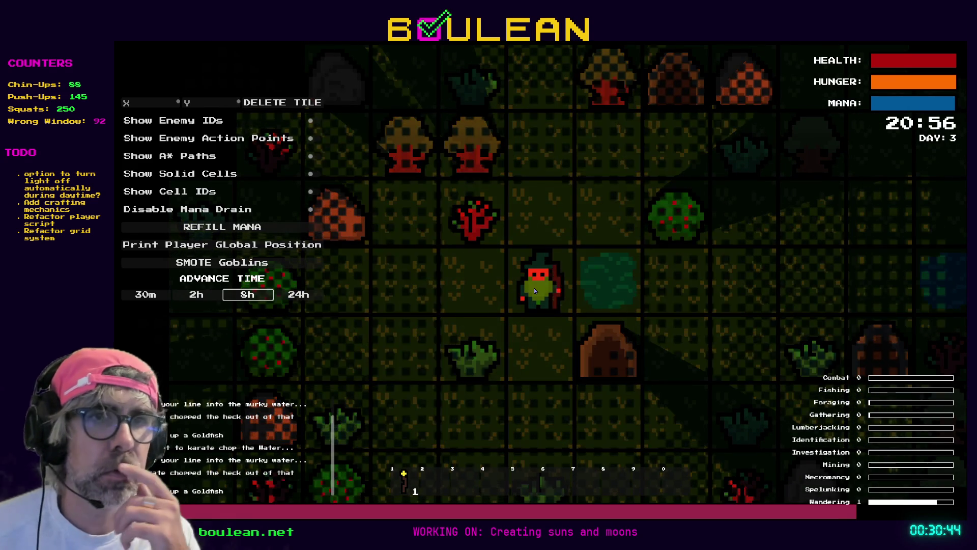
pyautogui.press('Right')
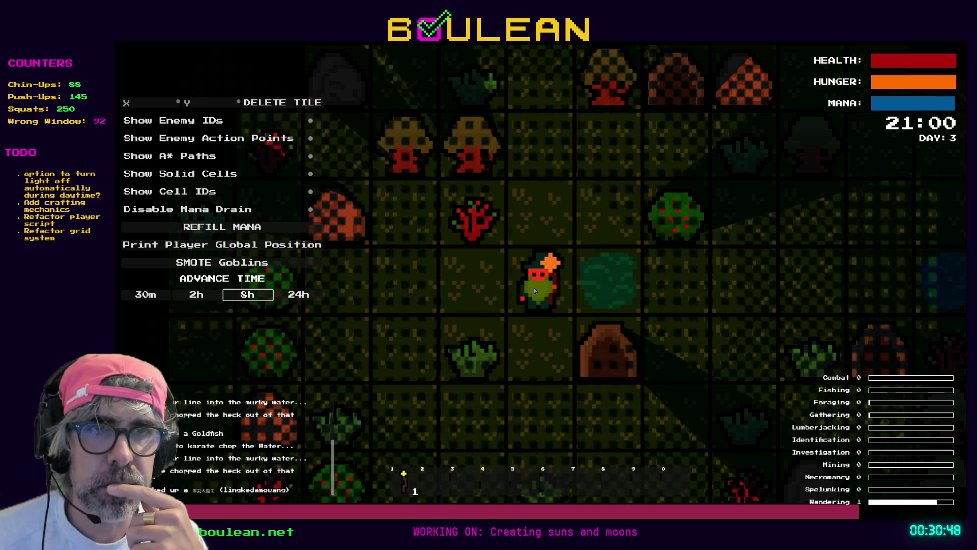
pyautogui.press('Right')
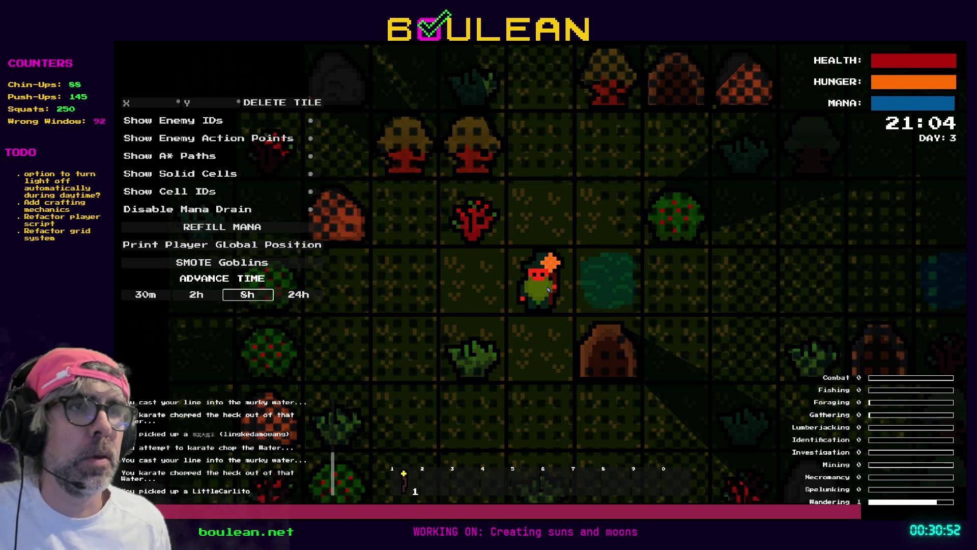
pyautogui.press('F8')
pyautogui.press('Down')
pyautogui.press('Down')
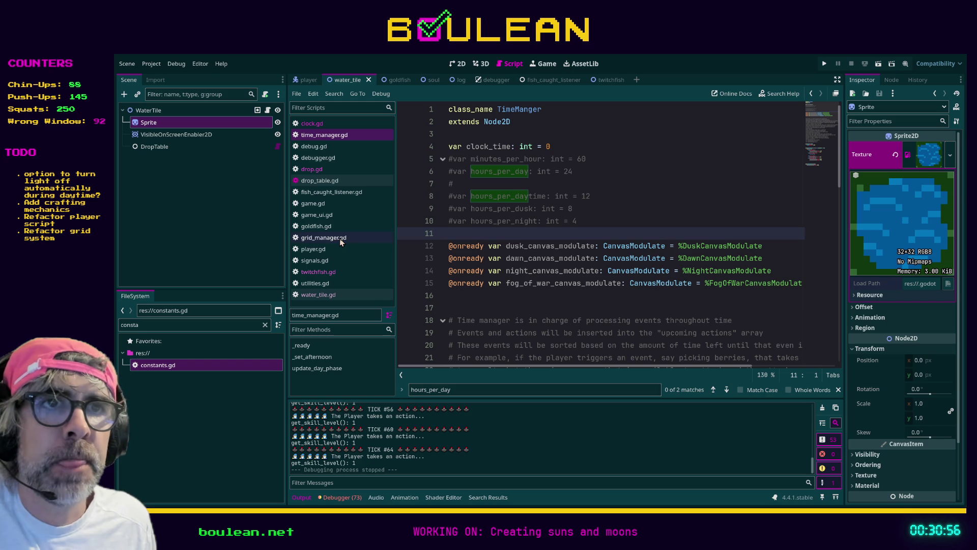
# Step: In twitchfish.gd, append two viewer usernames to the fish-name list, leaving a blank line after
pyautogui.click(339, 274)
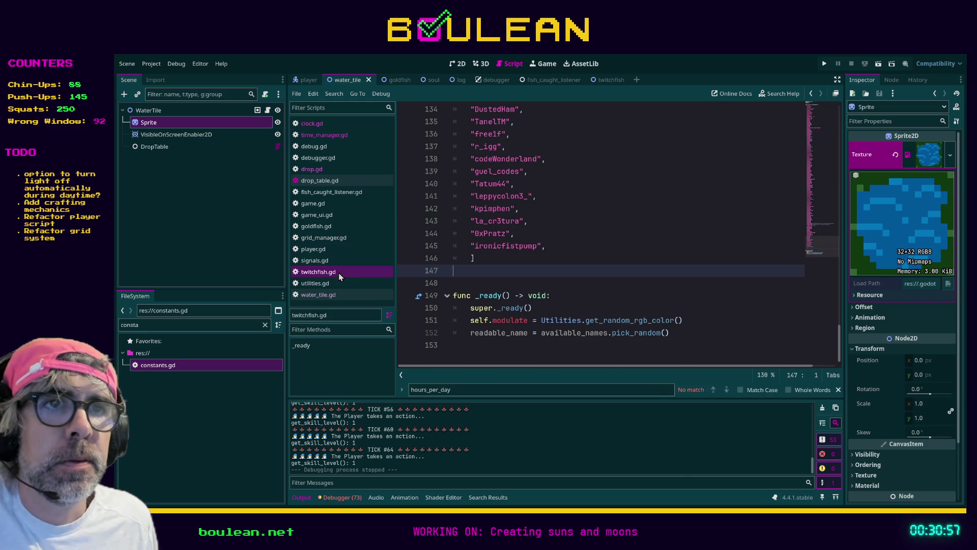
pyautogui.click(558, 249)
pyautogui.press('Return')
pyautogui.write('"')
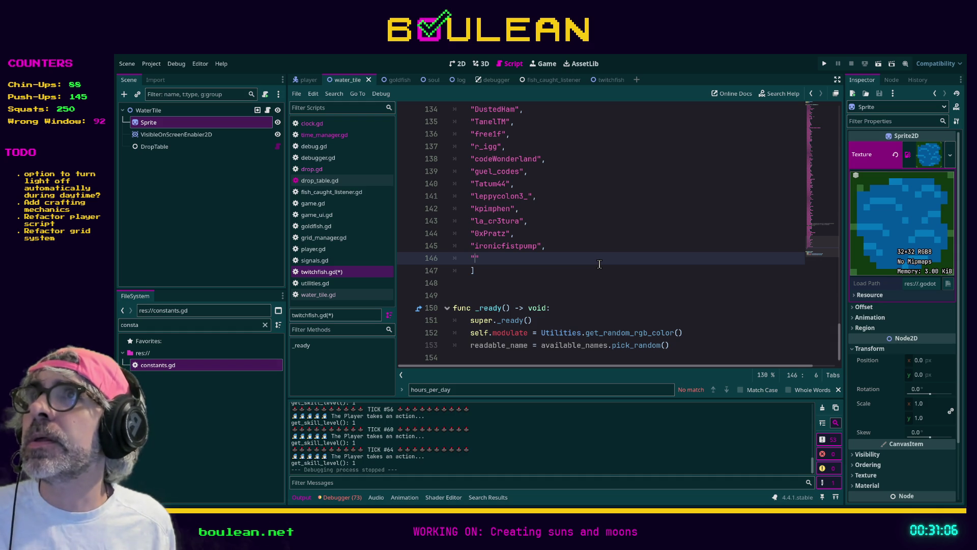
pyautogui.write('F')
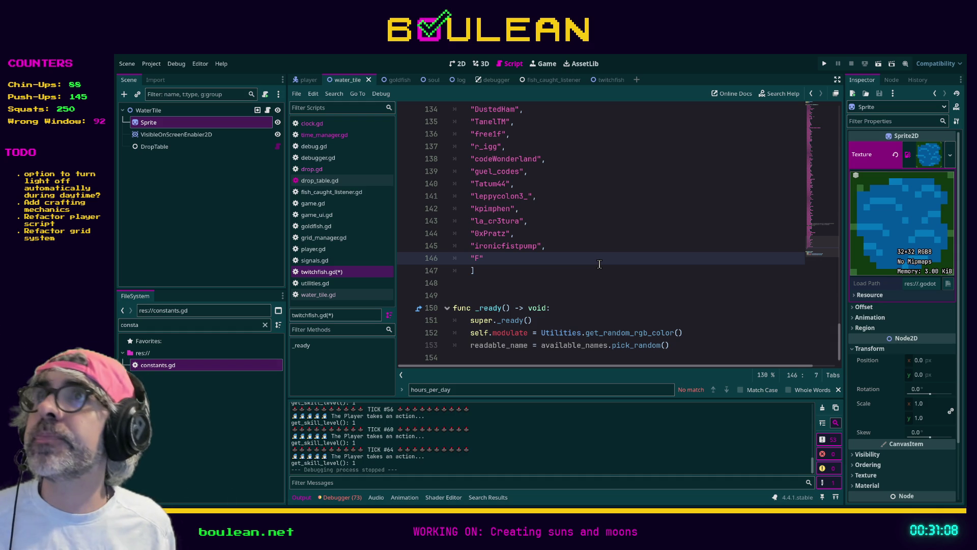
pyautogui.write('erricPton')
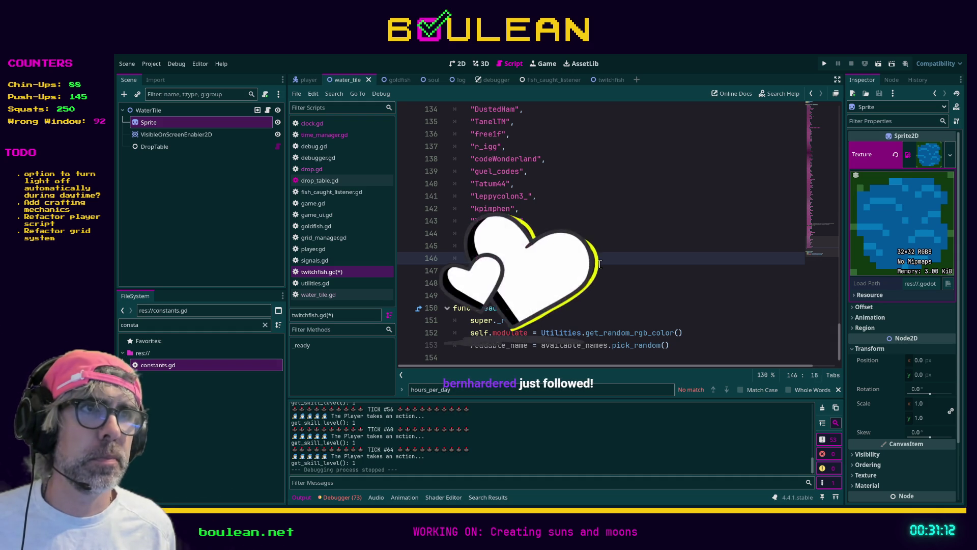
pyautogui.press('Return')
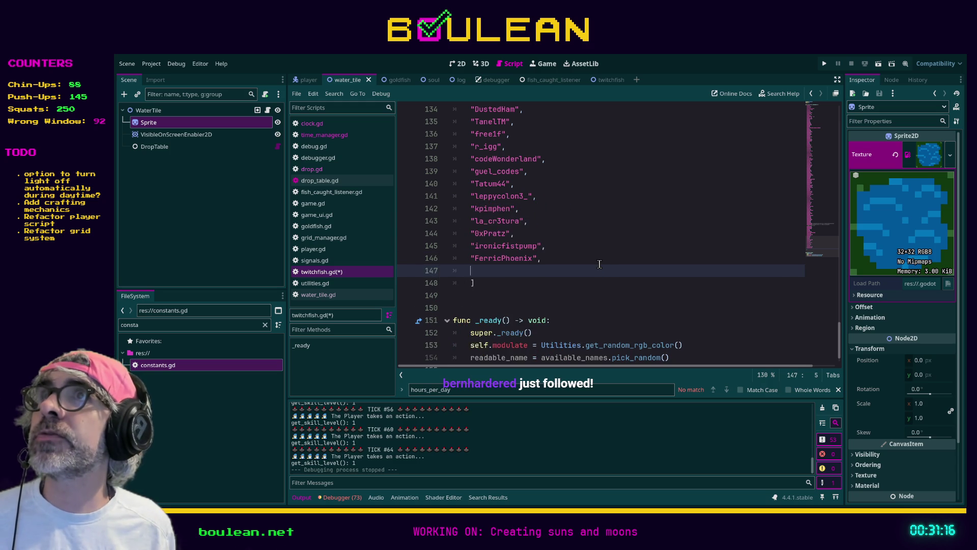
pyautogui.write('"bernharder')
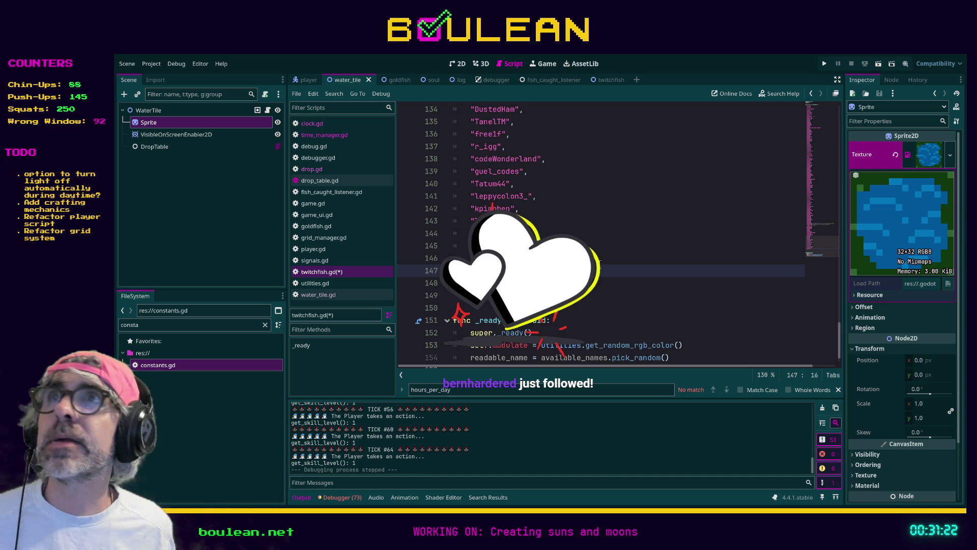
pyautogui.press('Left')
pyautogui.press('Left')
pyautogui.press('Left')
pyautogui.press('End')
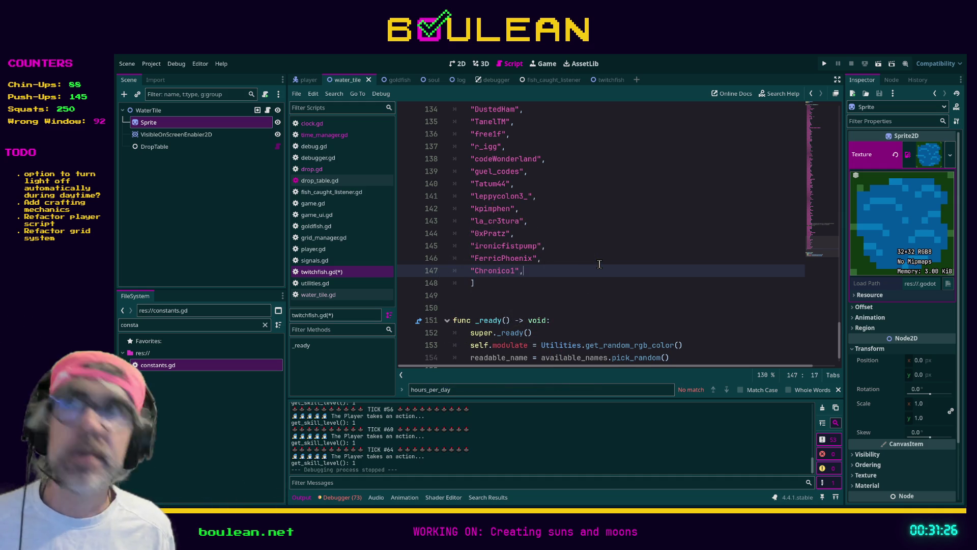
pyautogui.press('Return')
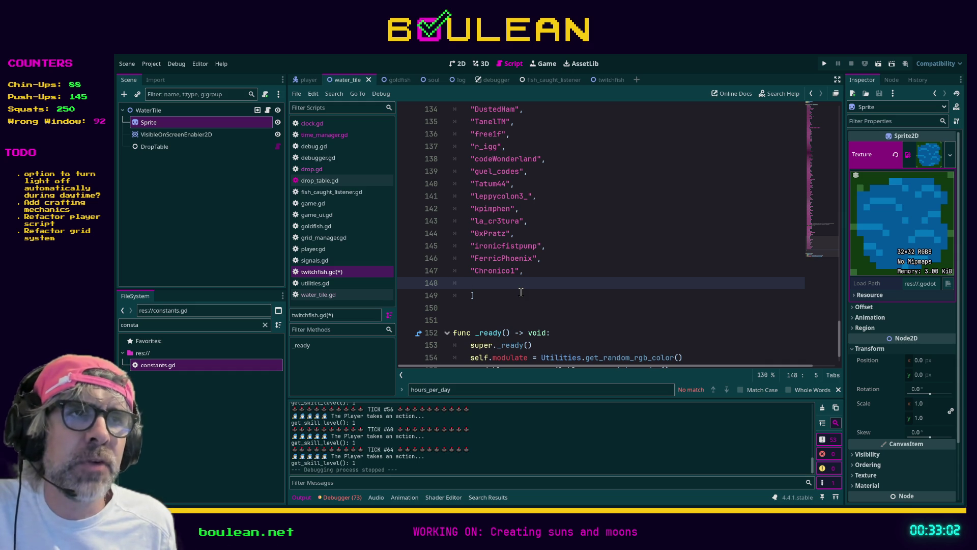
# Step: Add two more quoted viewer usernames as entries in the fish-name list
pyautogui.write('"')
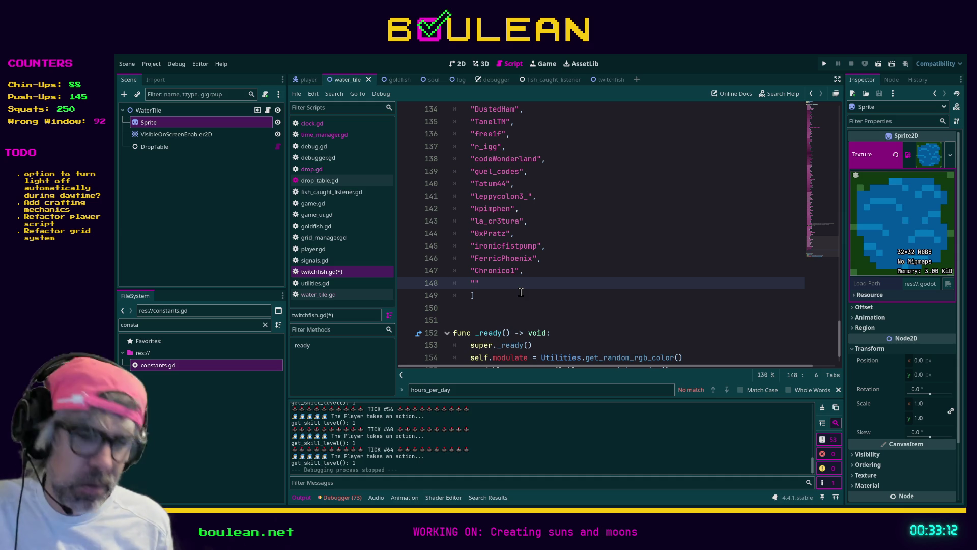
pyautogui.write('ljinn1t",')
pyautogui.press('Return')
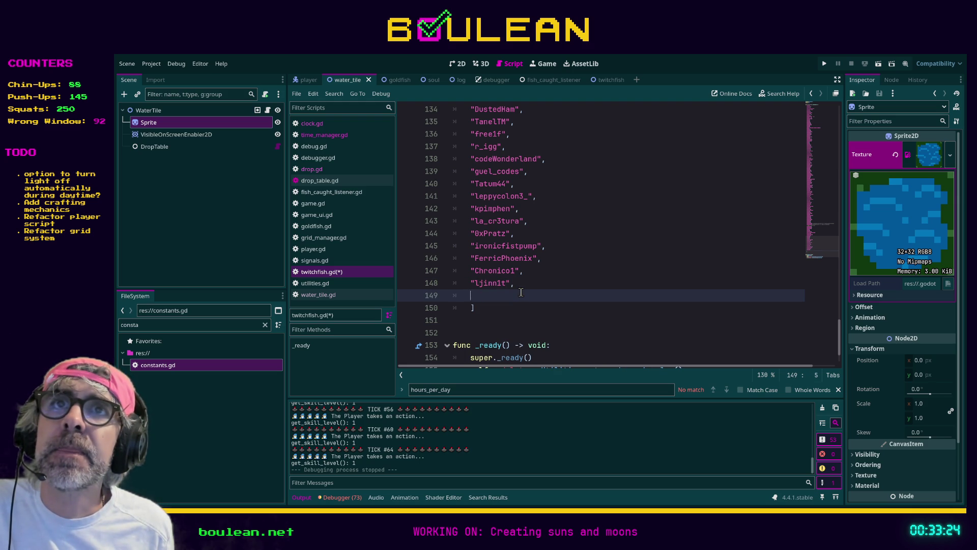
pyautogui.write('"')
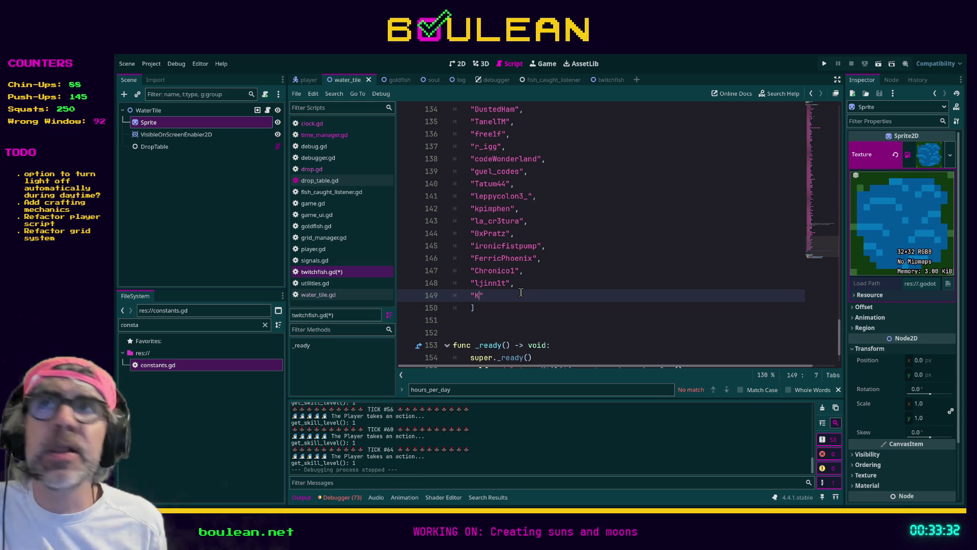
pyautogui.write('KitsapCreator')
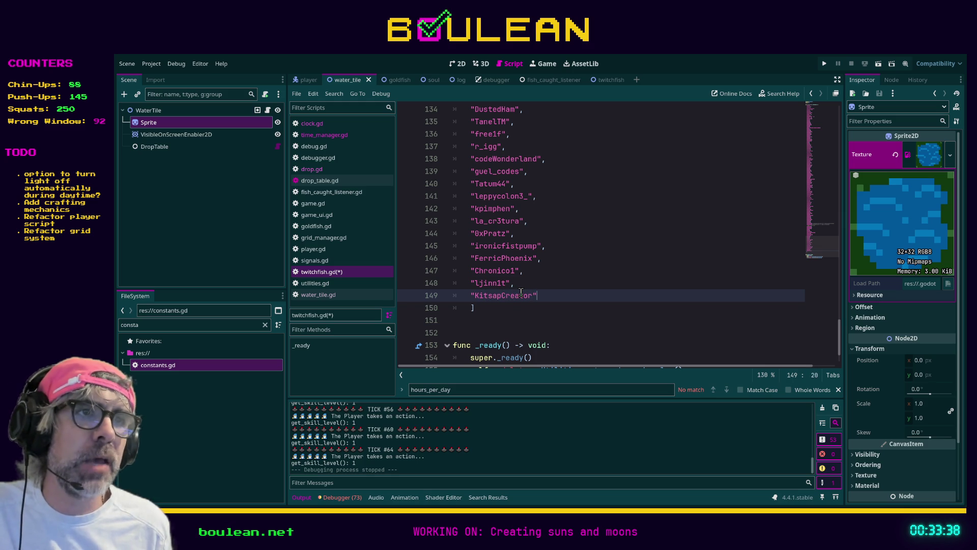
pyautogui.write(',')
# Step: Append one final viewer username entry, save twitchfish.gd, and run the game
pyautogui.press('Return')
pyautogui.write('"')
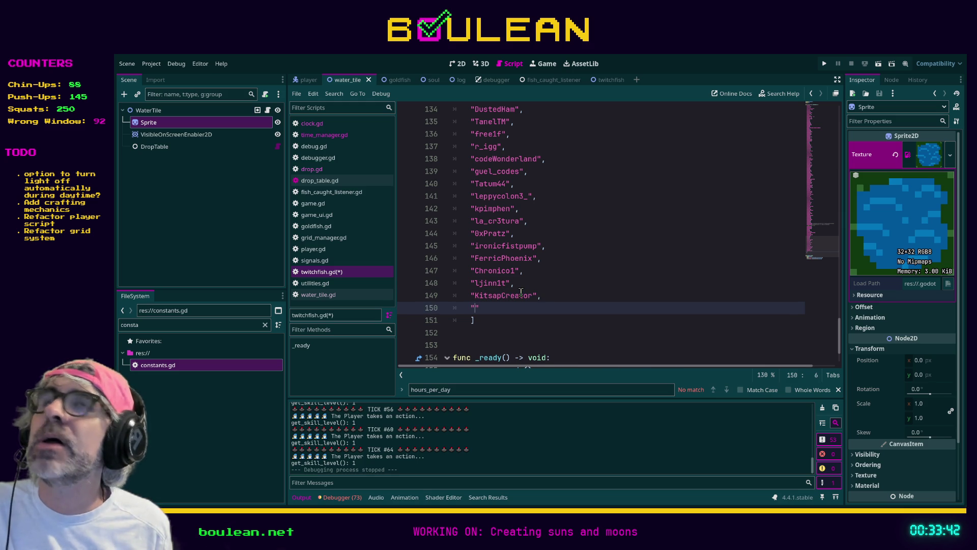
pyautogui.write('bern')
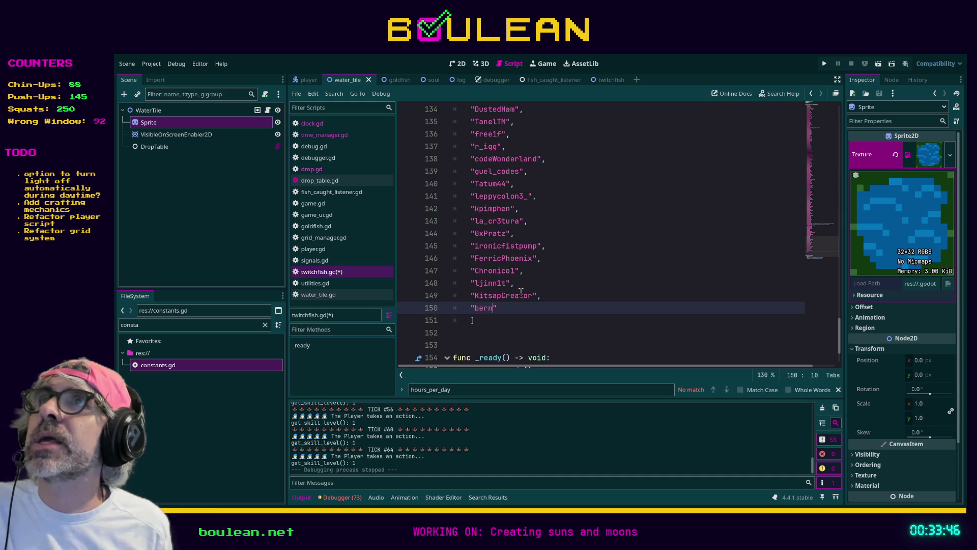
pyautogui.write('hardered",')
pyautogui.hotkey('ctrl', 's')
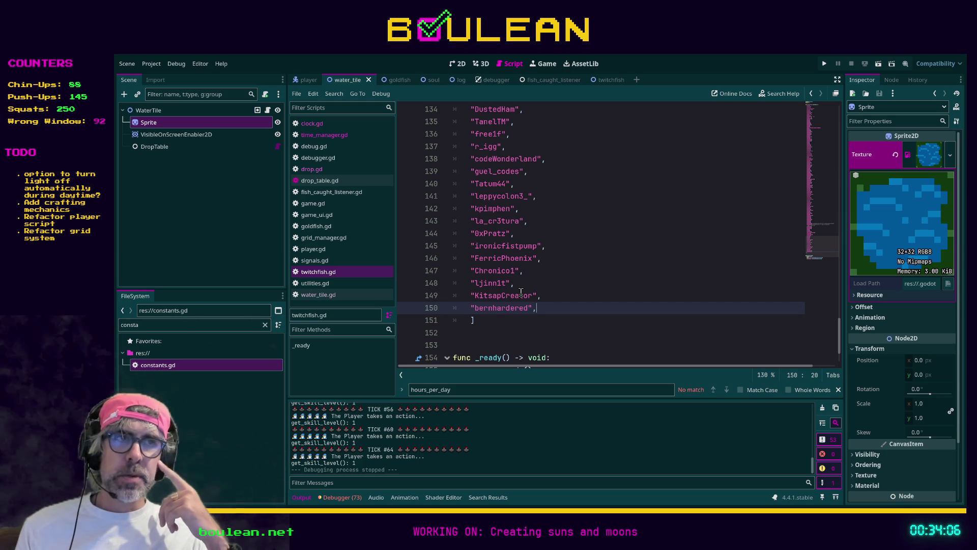
pyautogui.press('F5')
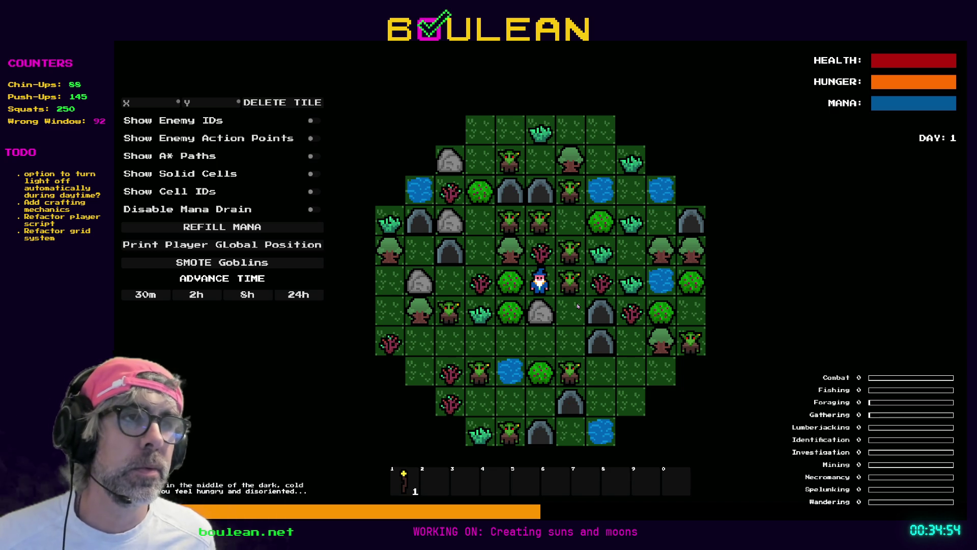
# Step: Attack the adjacent goblin until it dies, stop the game, and switch back to the browser
pyautogui.press('Right')
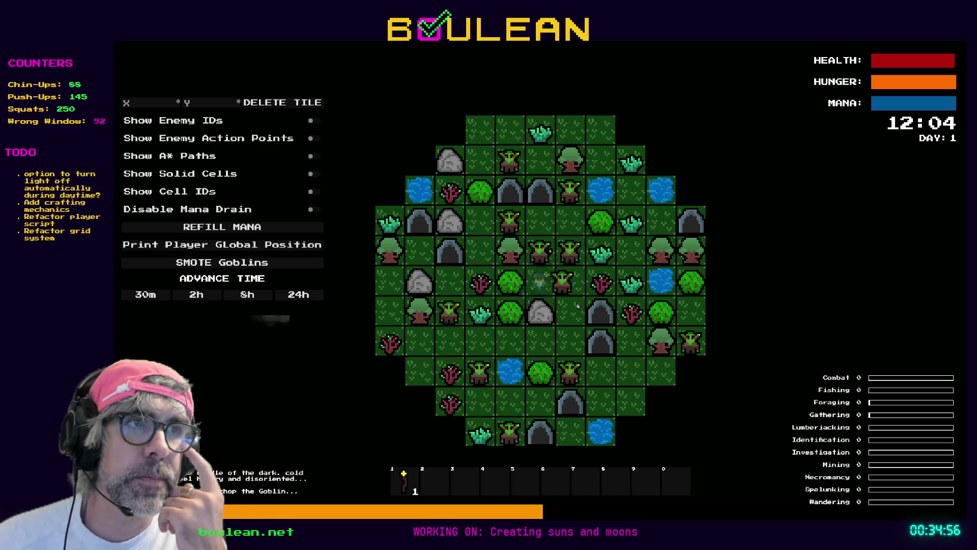
pyautogui.press('Right')
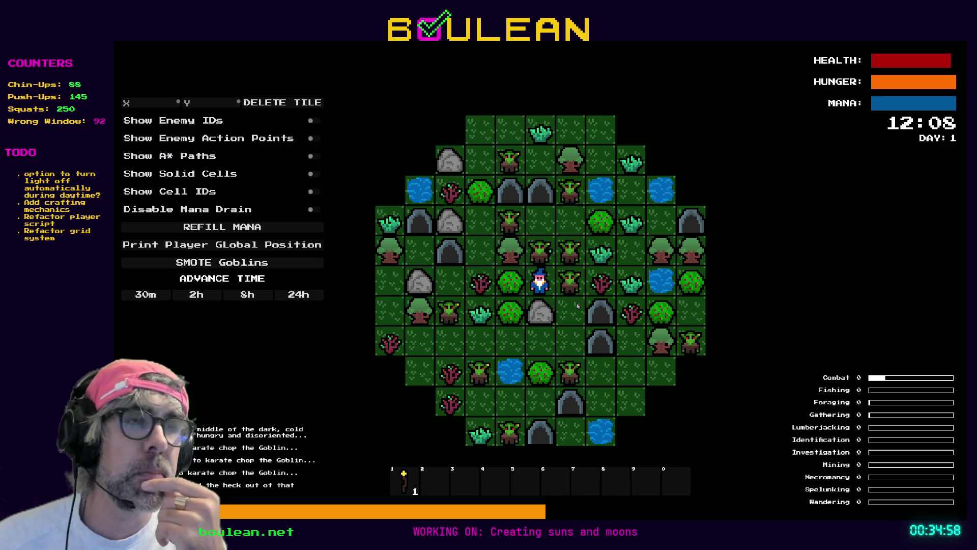
pyautogui.press('Right')
pyautogui.press('Right')
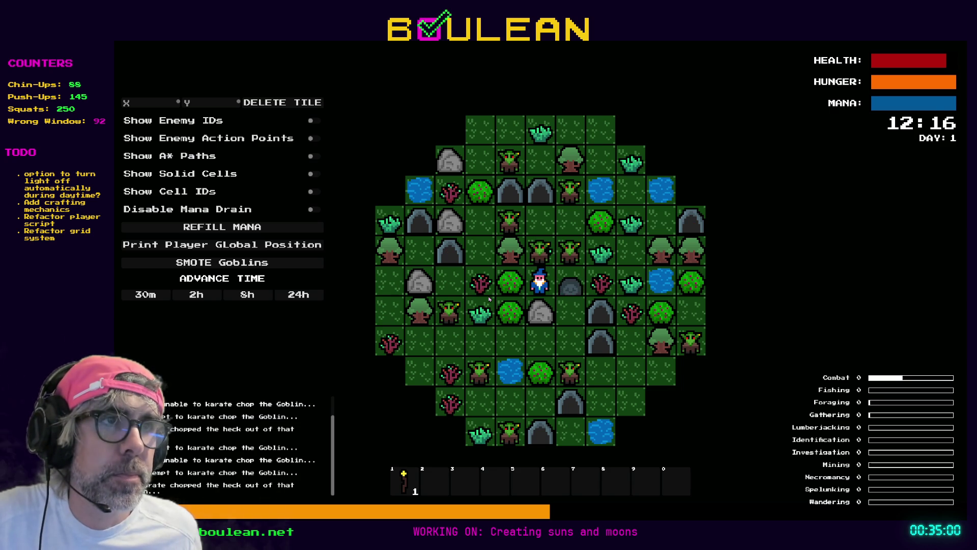
pyautogui.press('F8')
pyautogui.click(536, 326)
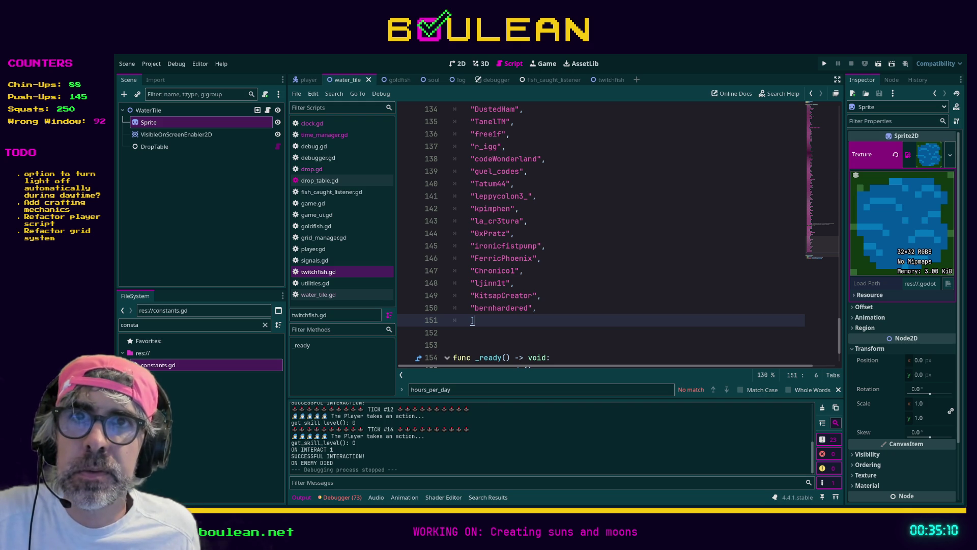
pyautogui.hotkey('alt', 'Tab')
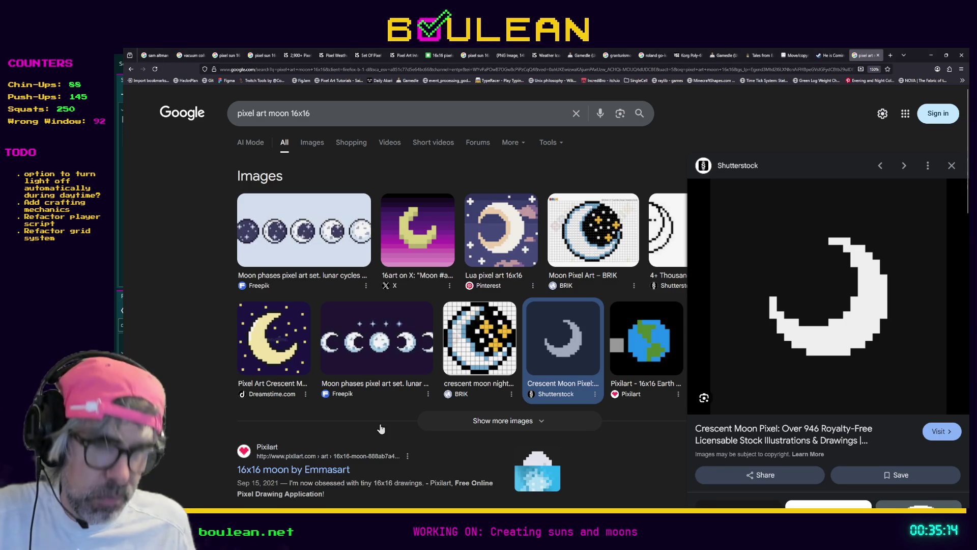
# Step: Search Google in a new tab for 'might and magic 2 gates to another world'
pyautogui.hotkey('ctrl', 't')
pyautogui.write('might and ')
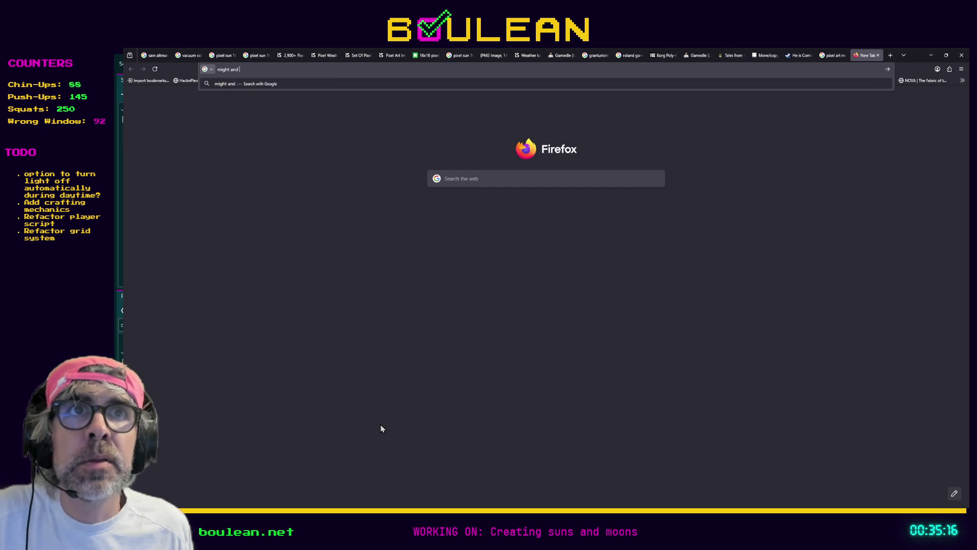
pyautogui.write('magic')
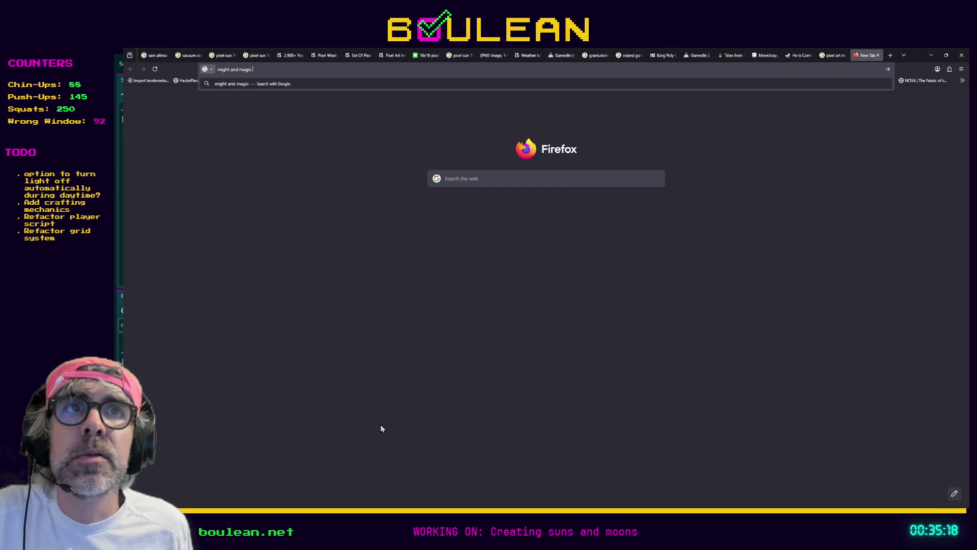
pyautogui.write(' 2 gates to ')
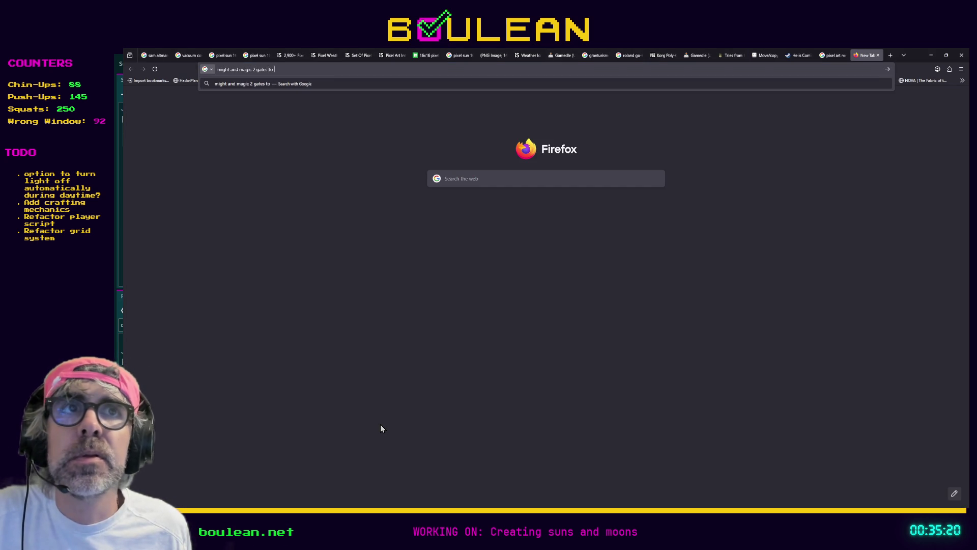
pyautogui.write('another world')
pyautogui.press('Return')
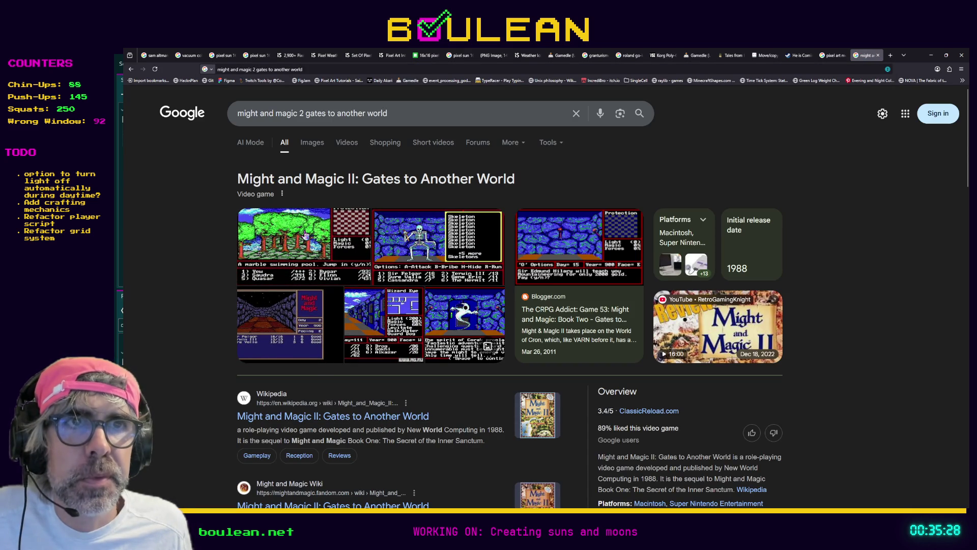
# Step: Add 'youtube' to the query, open the Retro Review: Might & Magic II video, and skip to about 1:01
pyautogui.click(401, 117)
pyautogui.write('youtube')
pyautogui.press('Return')
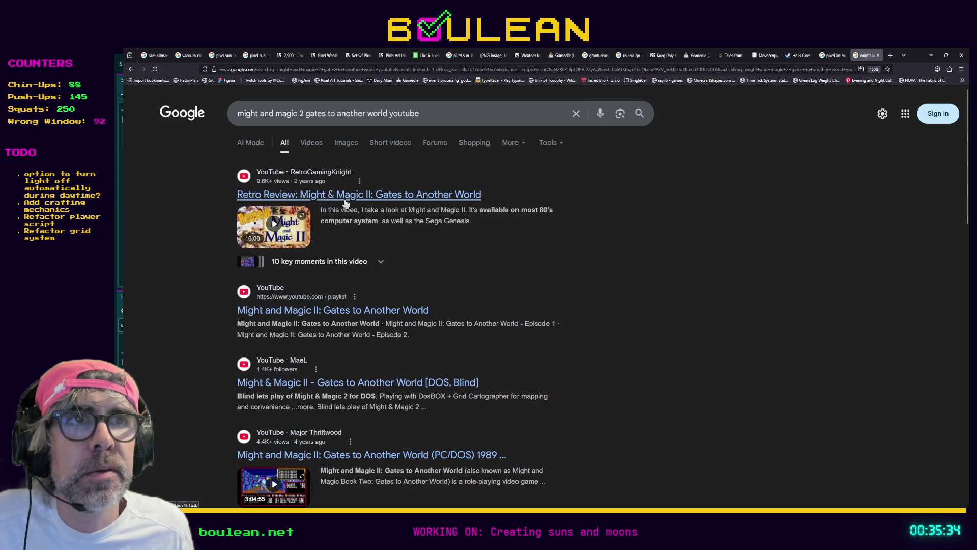
pyautogui.click(329, 199)
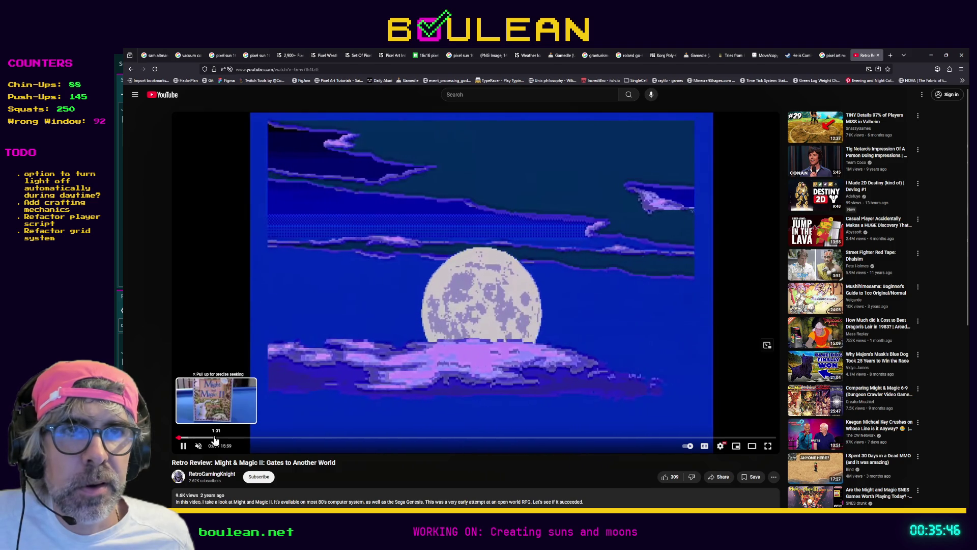
pyautogui.click(215, 438)
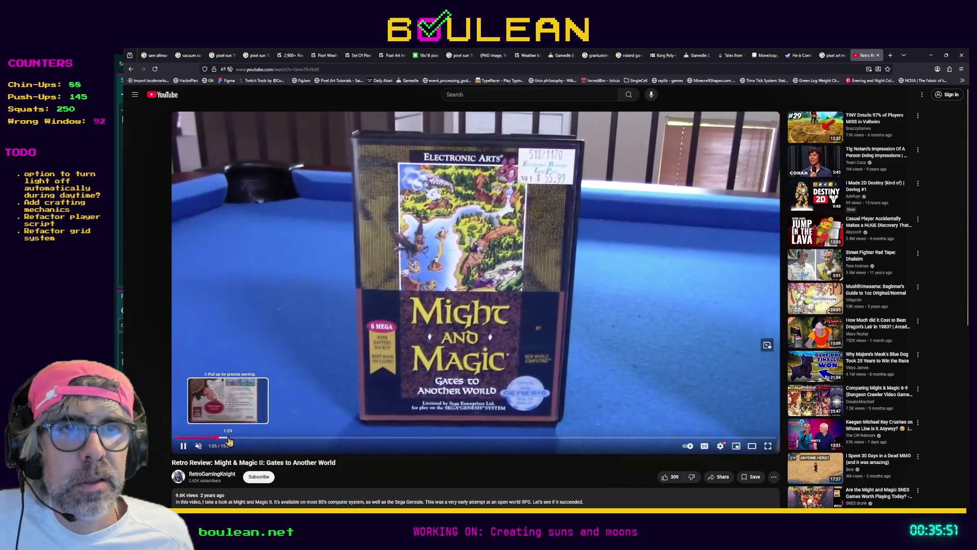
# Step: Seek the review past 1:31 and the hint-book pages to the Middlegate castle gameplay
pyautogui.click(233, 439)
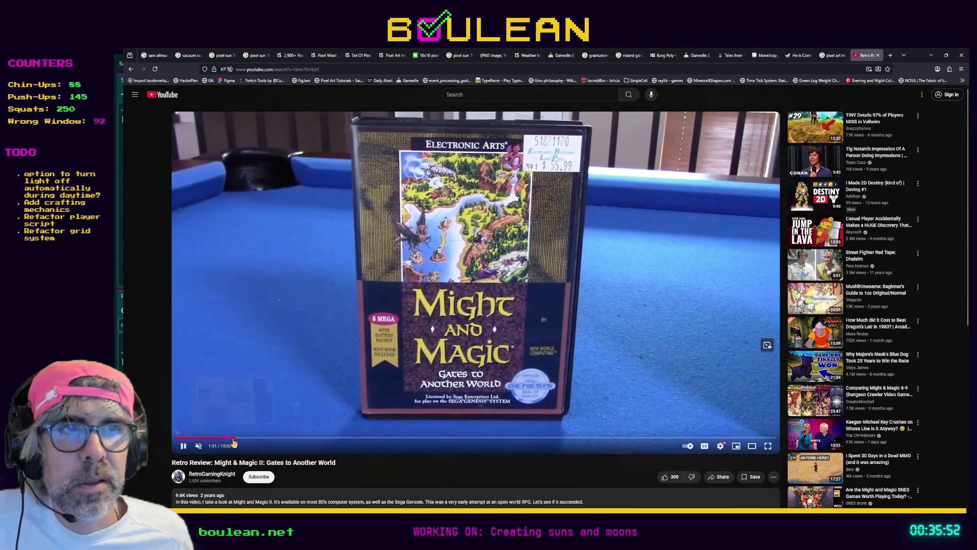
pyautogui.click(236, 438)
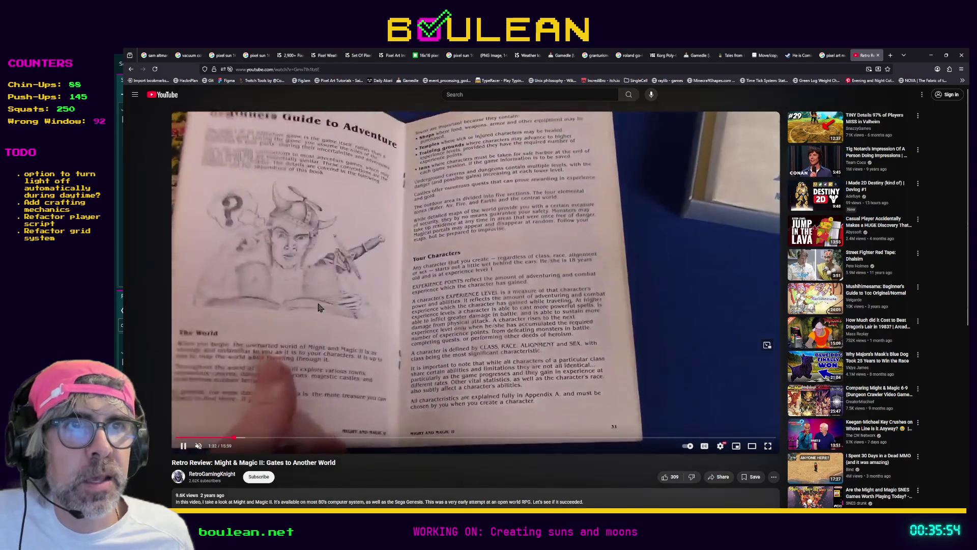
pyautogui.press('Left')
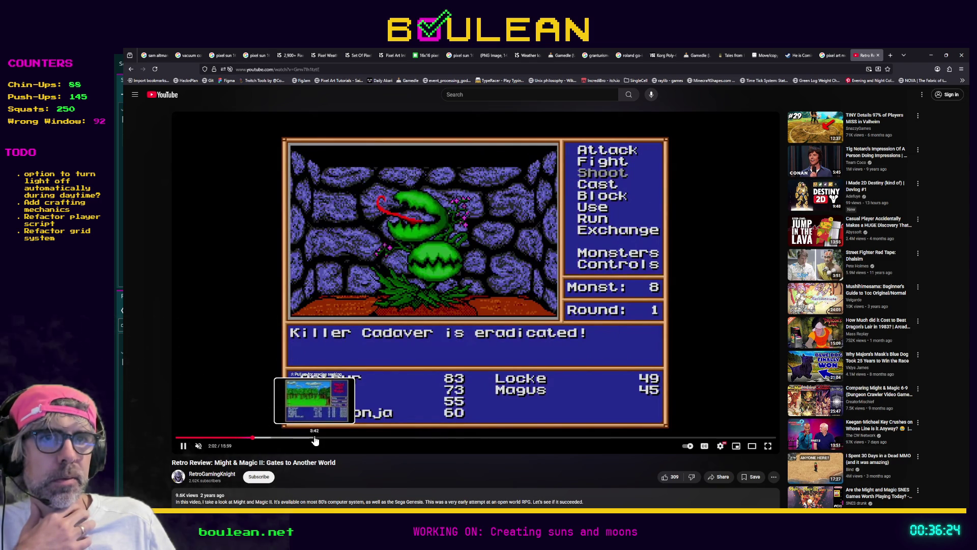
pyautogui.click(315, 438)
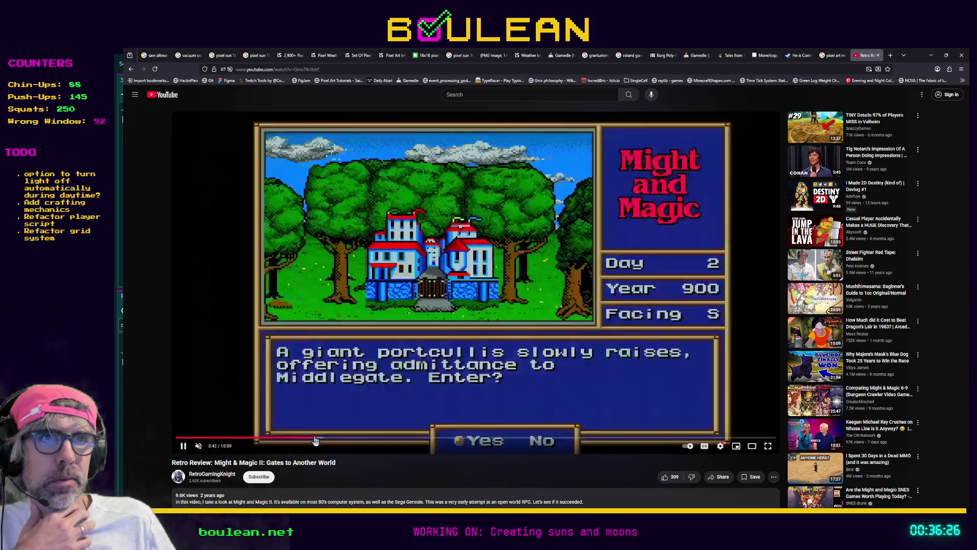
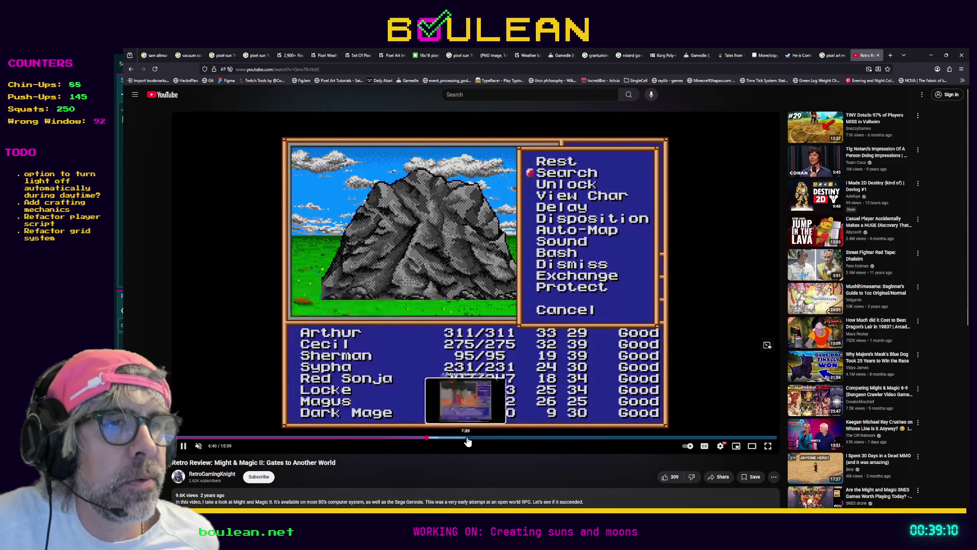
# Step: Scrub the Might and Magic II review from 7:45–8:12 onward to the Killer Cadaver combat near 13:50
pyautogui.click(484, 441)
pyautogui.click(486, 441)
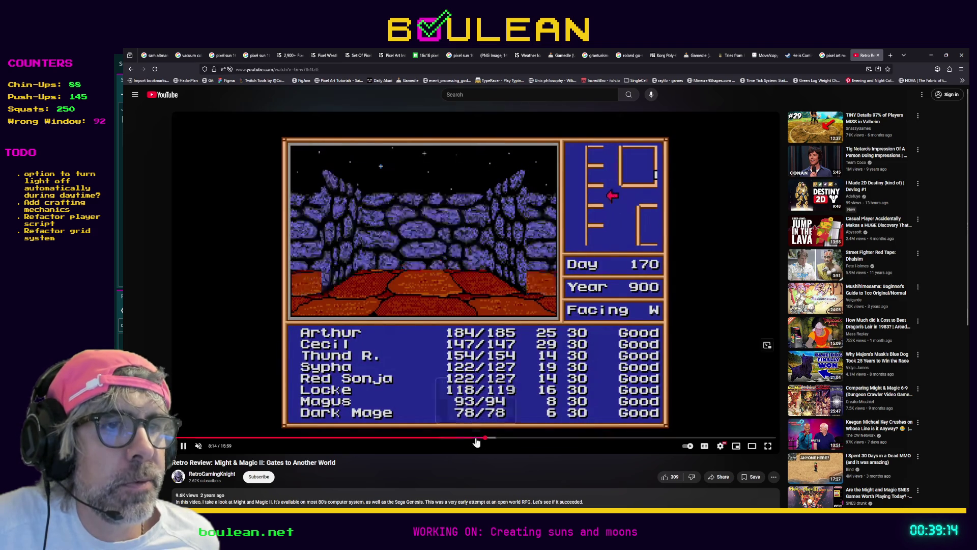
pyautogui.click(477, 439)
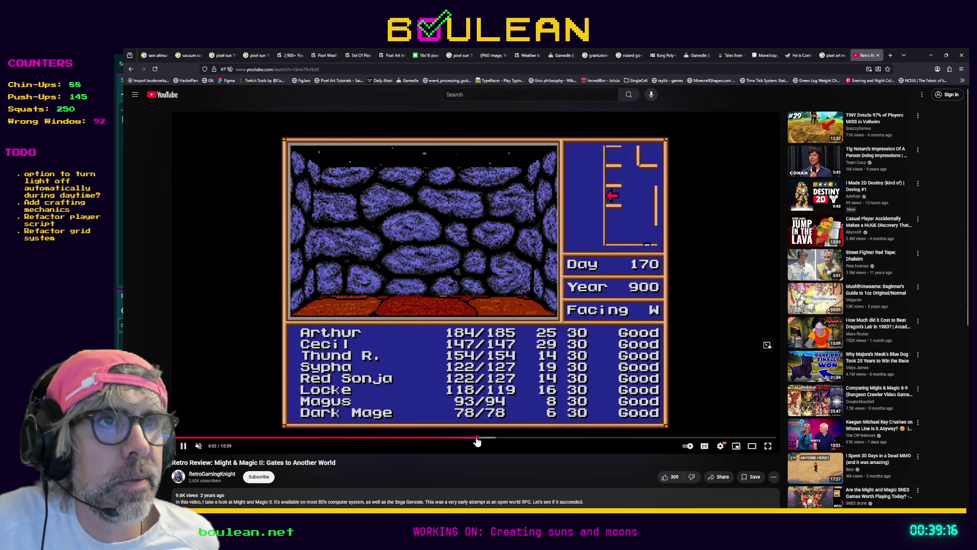
pyautogui.click(467, 440)
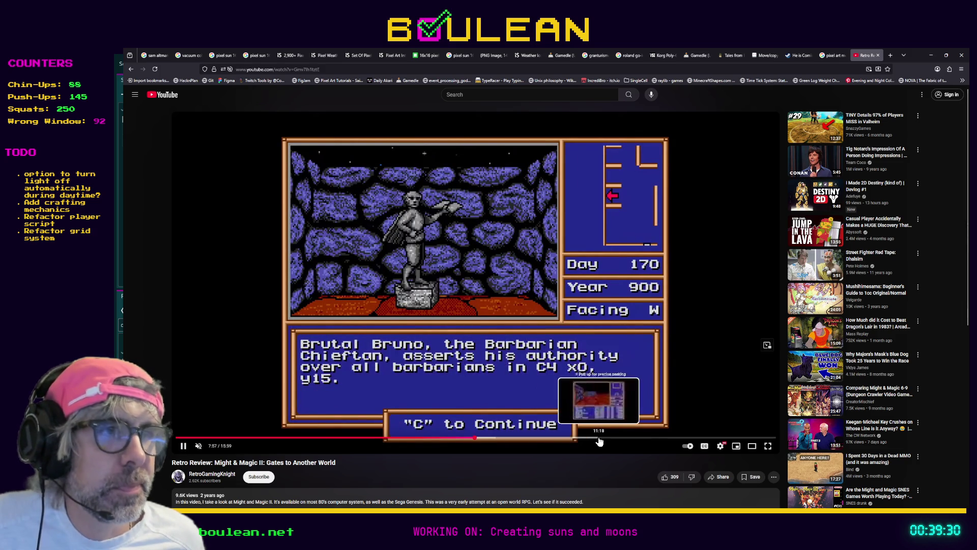
pyautogui.click(600, 439)
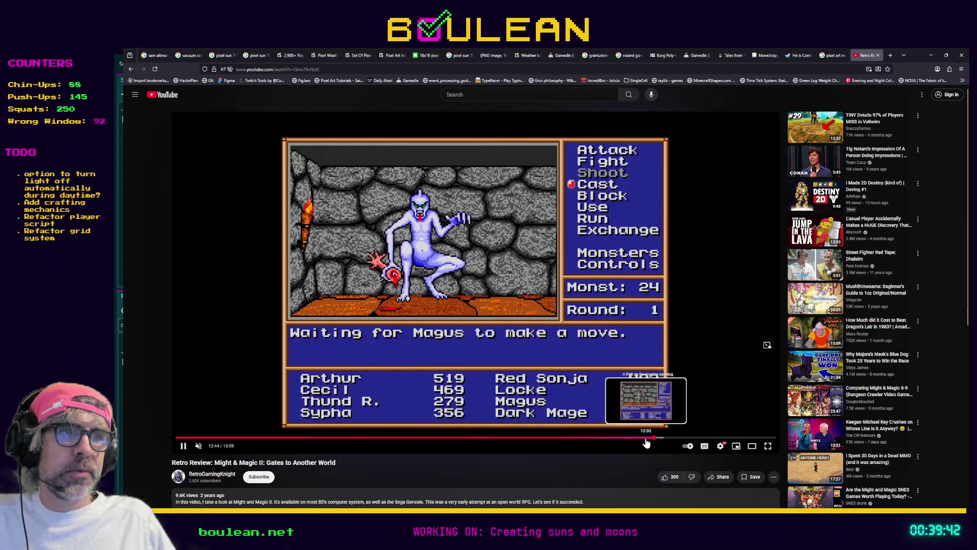
pyautogui.click(645, 442)
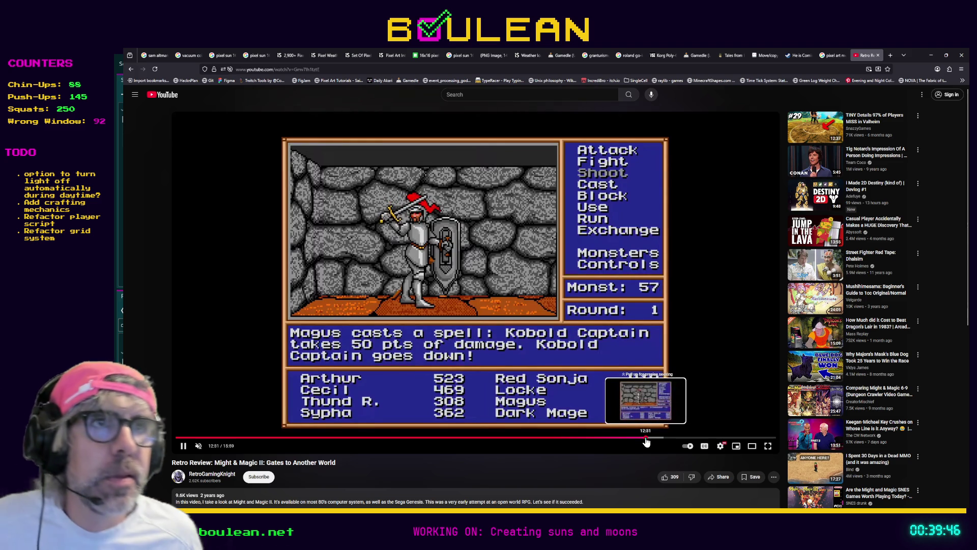
pyautogui.click(645, 441)
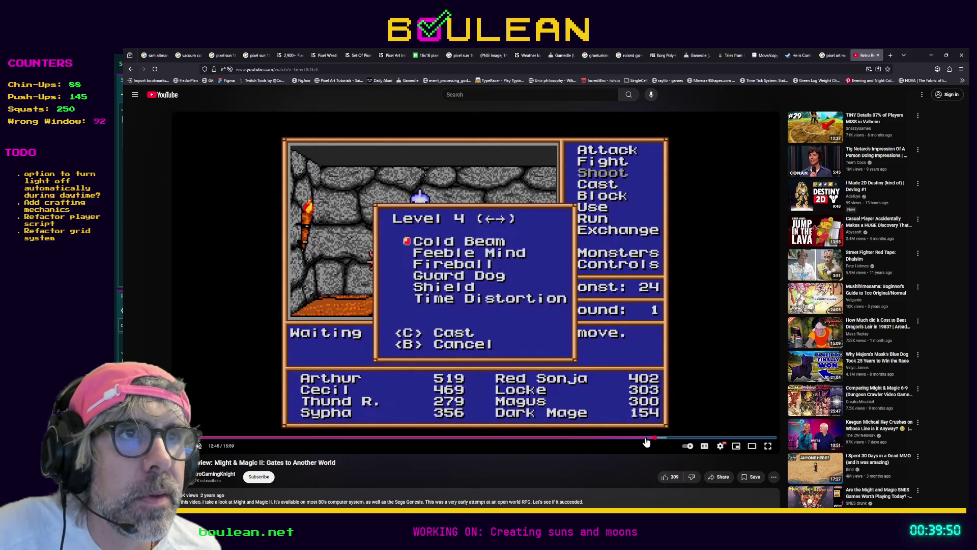
pyautogui.press('Left')
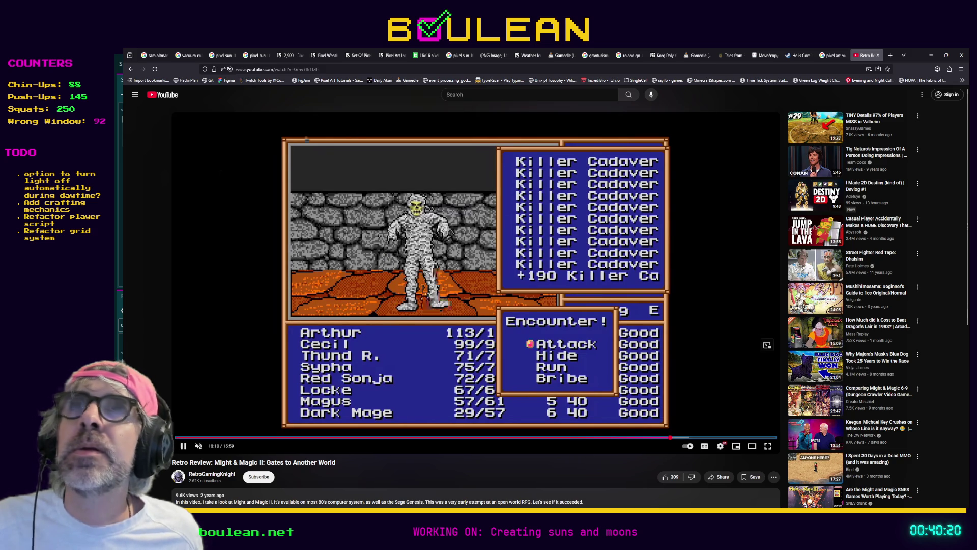
pyautogui.click(477, 94)
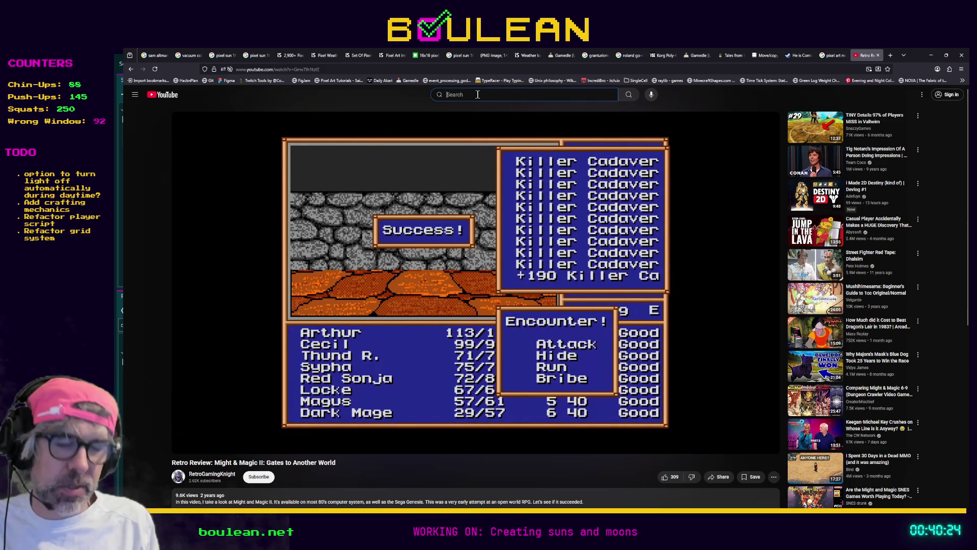
# Step: Search the web for 'eye of the commando' from the address bar instead of YouTube
pyautogui.write('eye o')
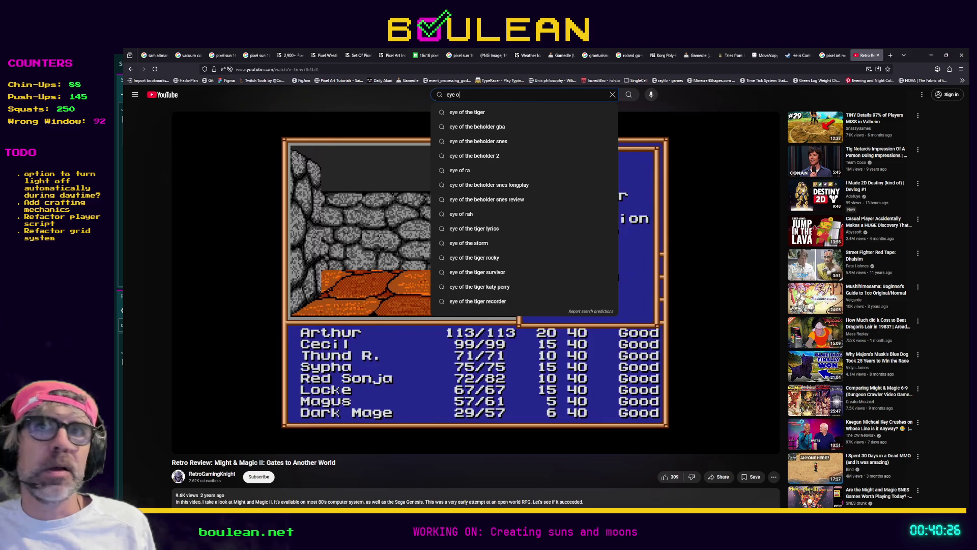
pyautogui.write('f the')
pyautogui.press('Escape')
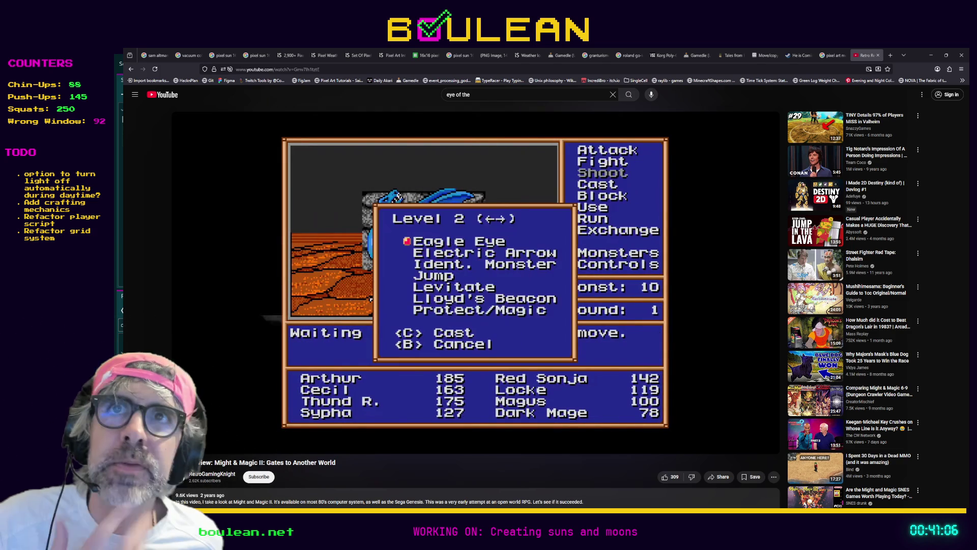
pyautogui.click(492, 92)
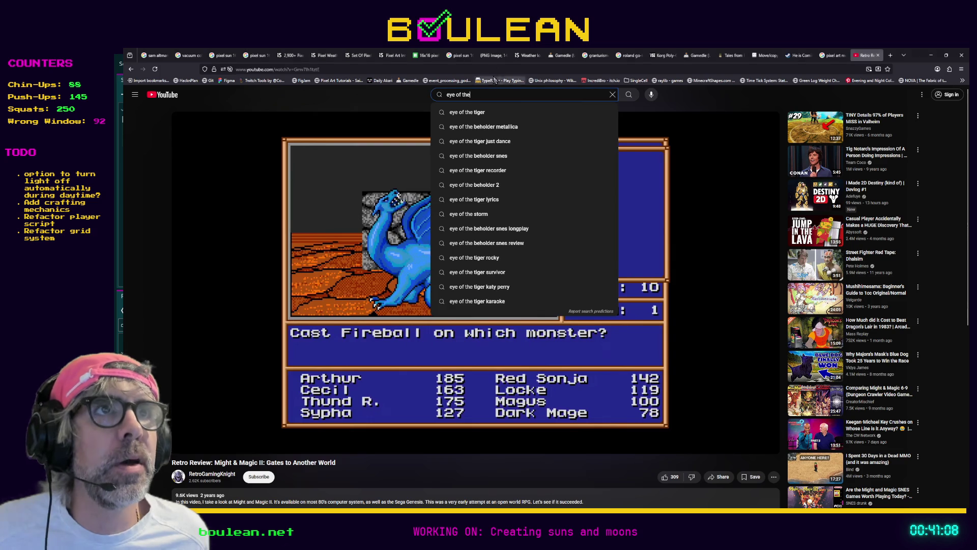
pyautogui.doubleClick(494, 70)
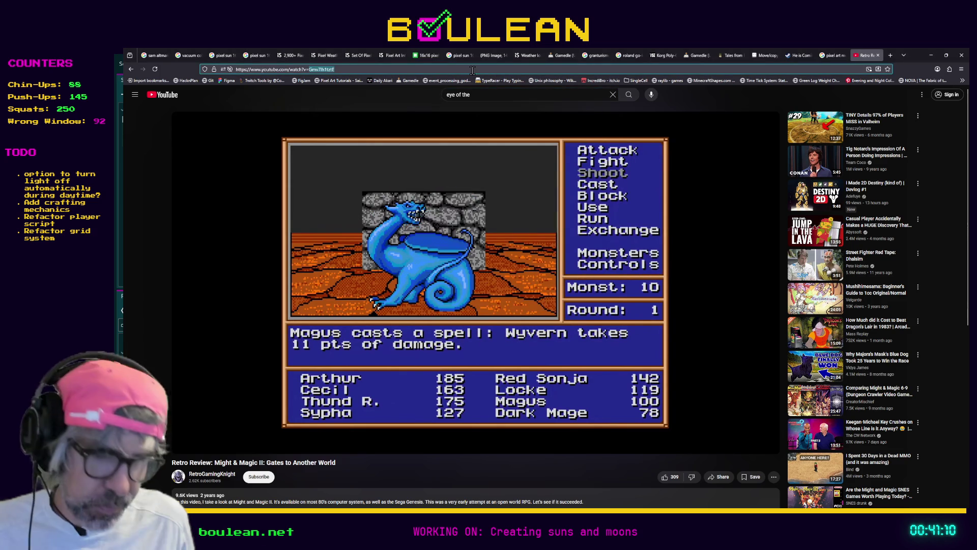
pyautogui.write('eye of the c')
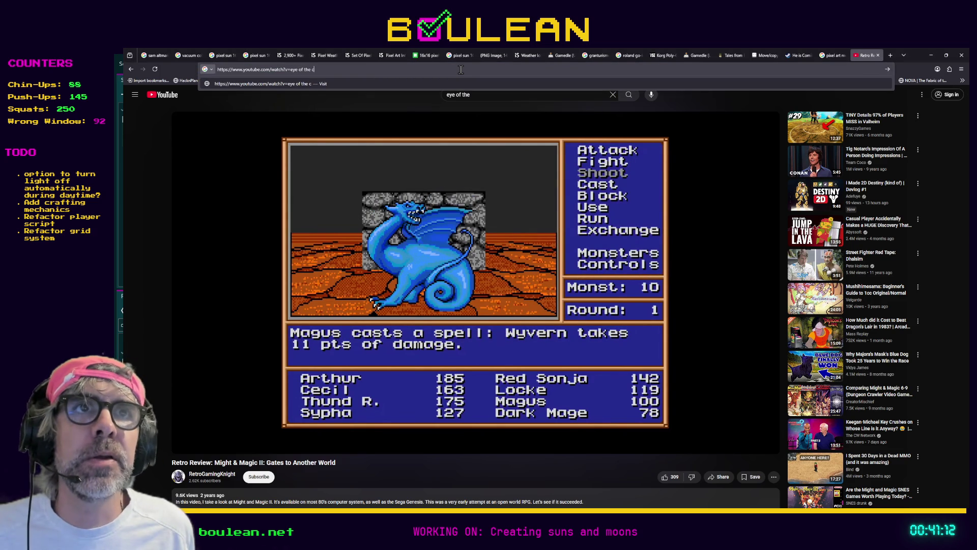
pyautogui.tripleClick(460, 70)
pyautogui.write('e')
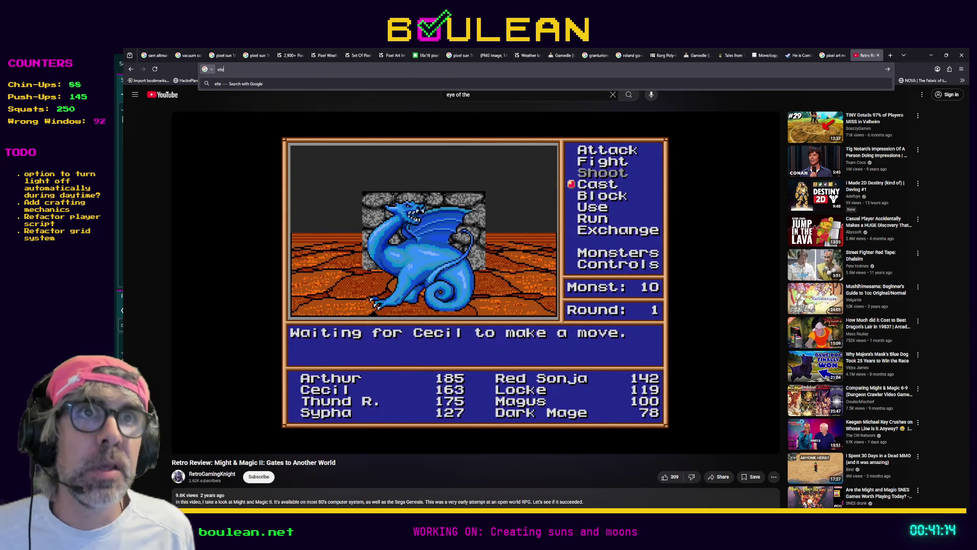
pyautogui.write('ye o')
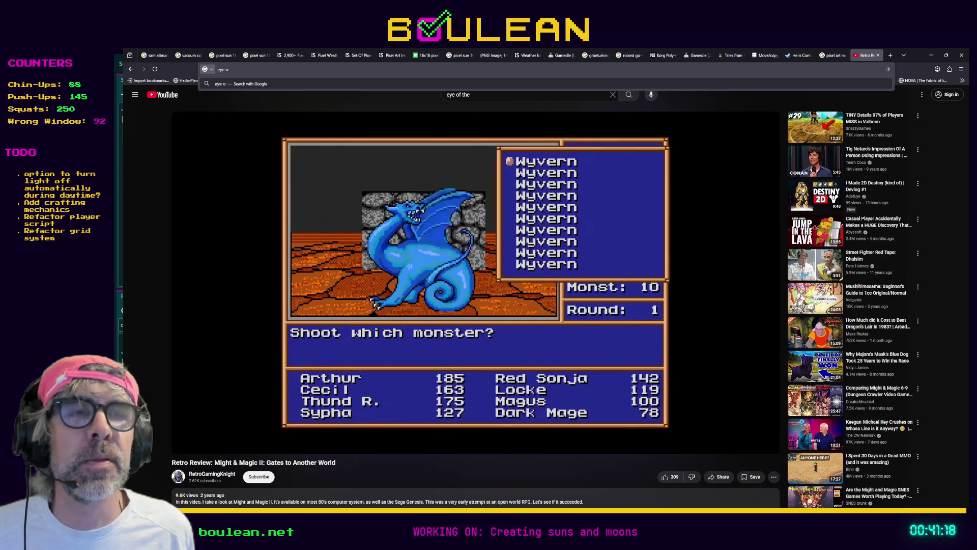
pyautogui.write('f')
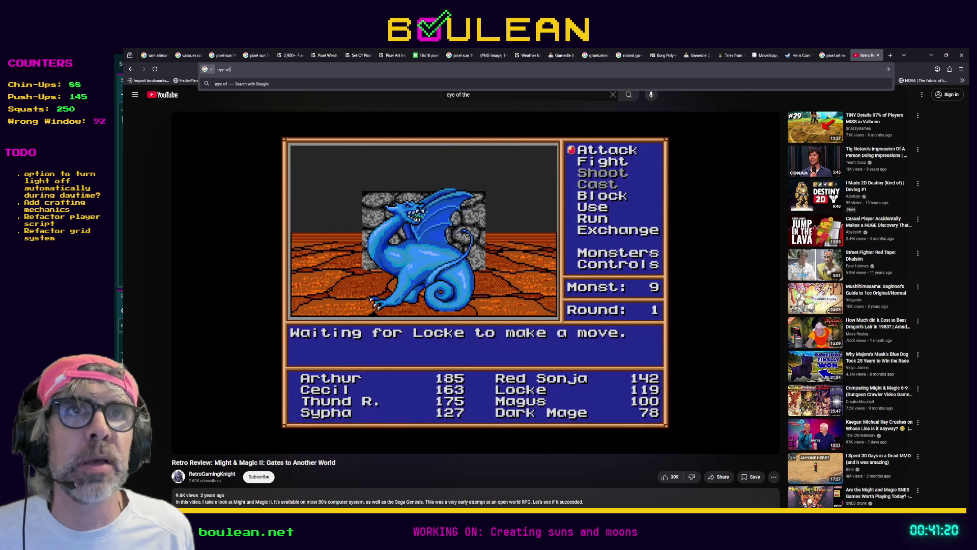
pyautogui.write(' the comma')
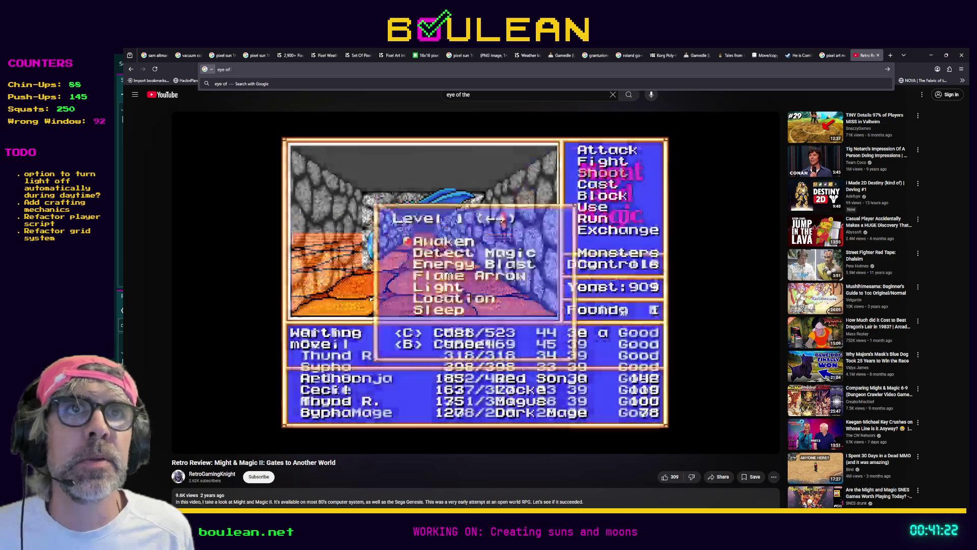
pyautogui.write('ndo')
pyautogui.press('Return')
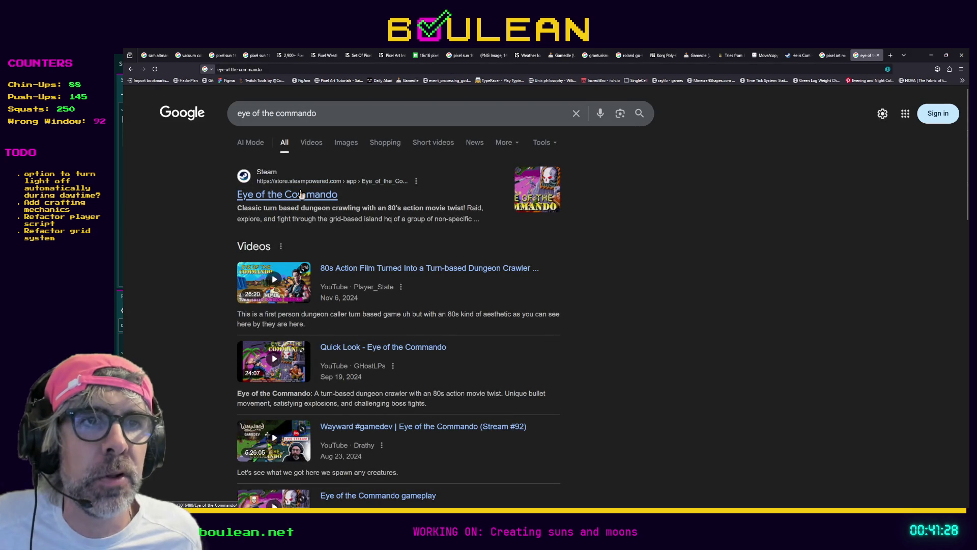
# Step: Open the Eye of the Commando store.steampowered.com result
pyautogui.click(291, 197)
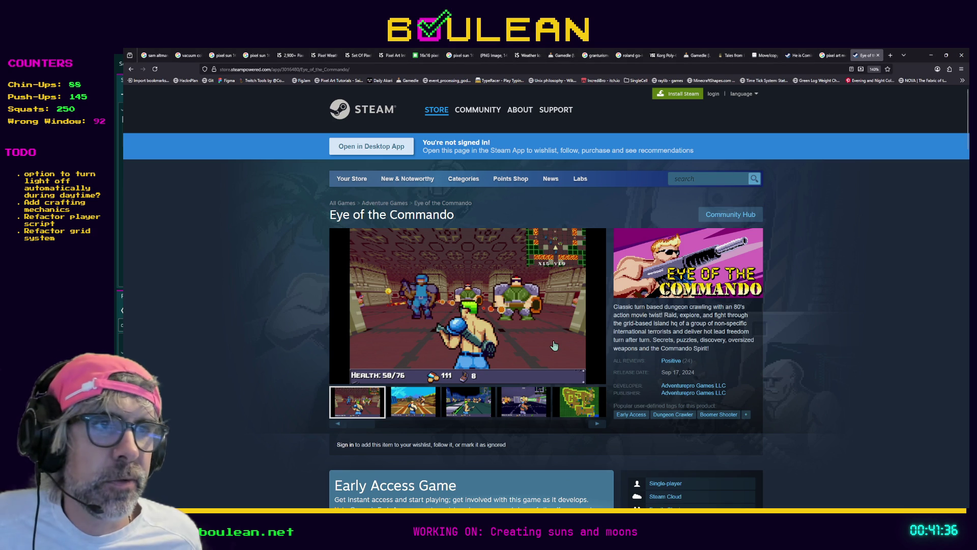
# Step: Preview the main screenshot, then make the first thumbnail the main image
pyautogui.click(512, 307)
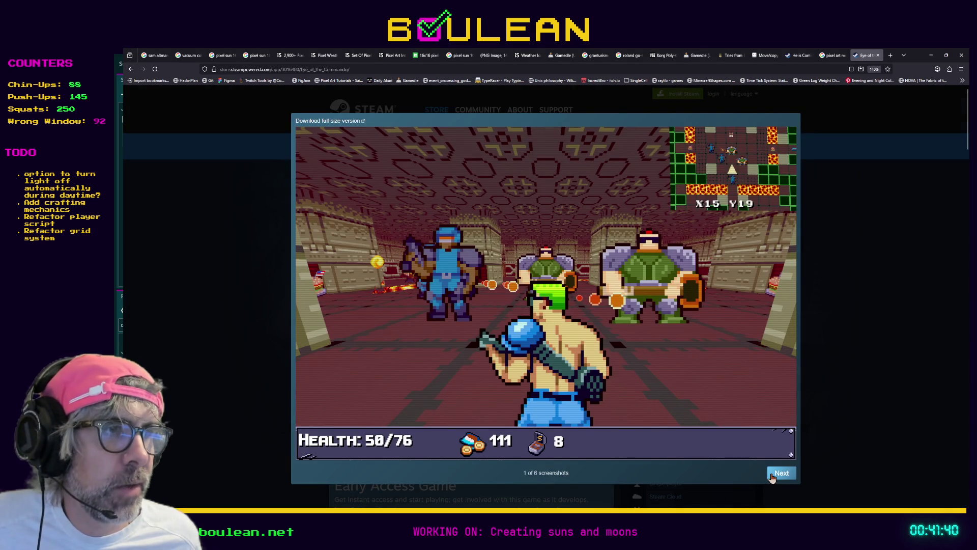
pyautogui.click(772, 477)
pyautogui.click(874, 401)
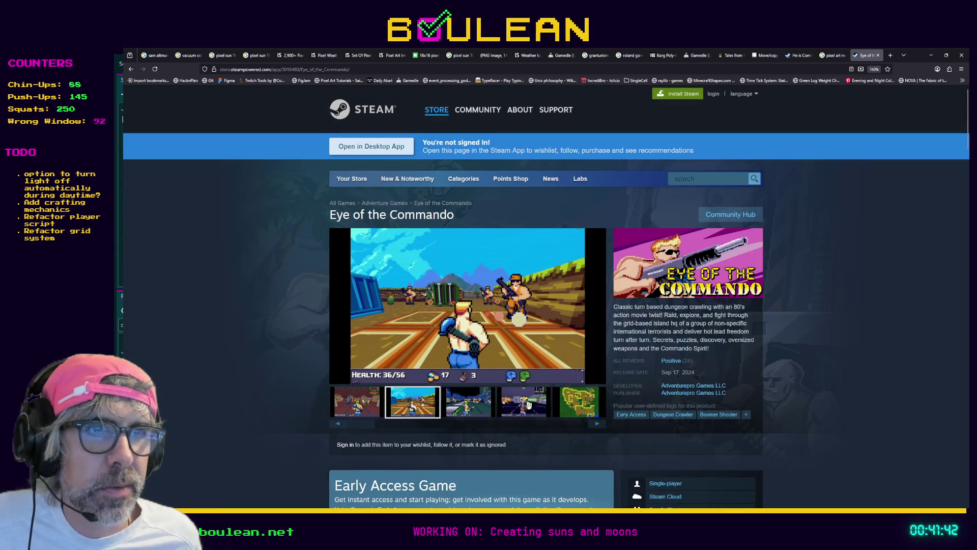
pyautogui.moveTo(359, 426)
pyautogui.mouseDown()
pyautogui.moveTo(402, 426)
pyautogui.moveTo(349, 420)
pyautogui.mouseUp()
pyautogui.click(349, 402)
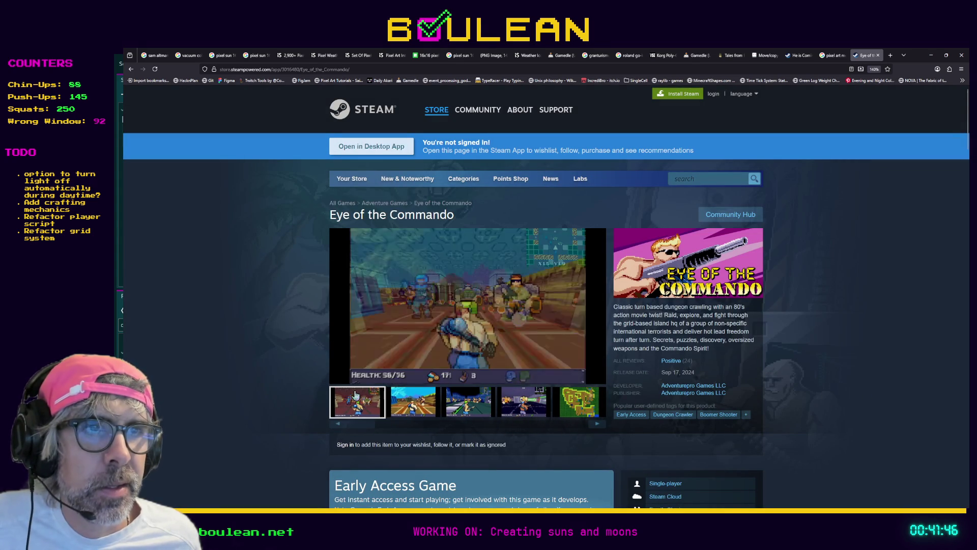
# Step: View all six screenshots full size, ending on the inventory one, and close the viewer
pyautogui.click(466, 317)
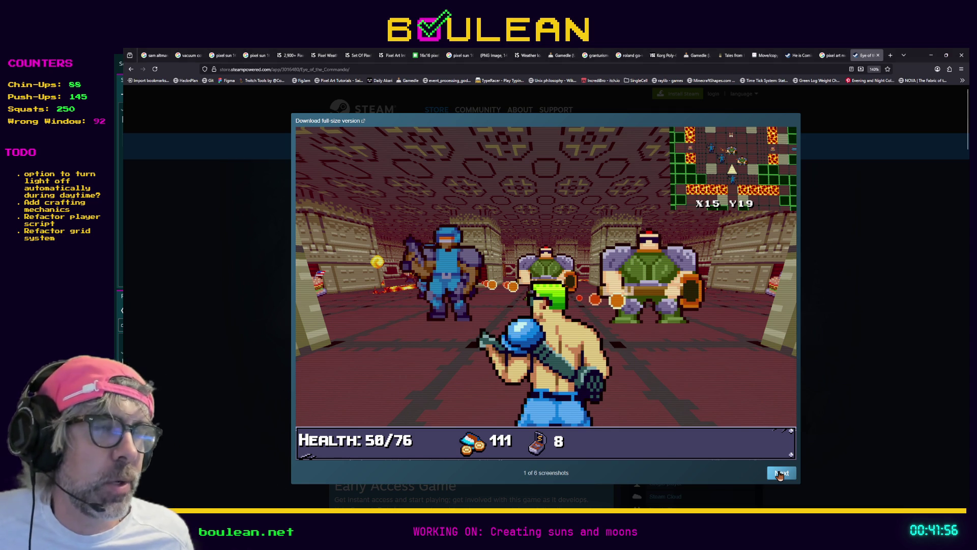
pyautogui.click(780, 474)
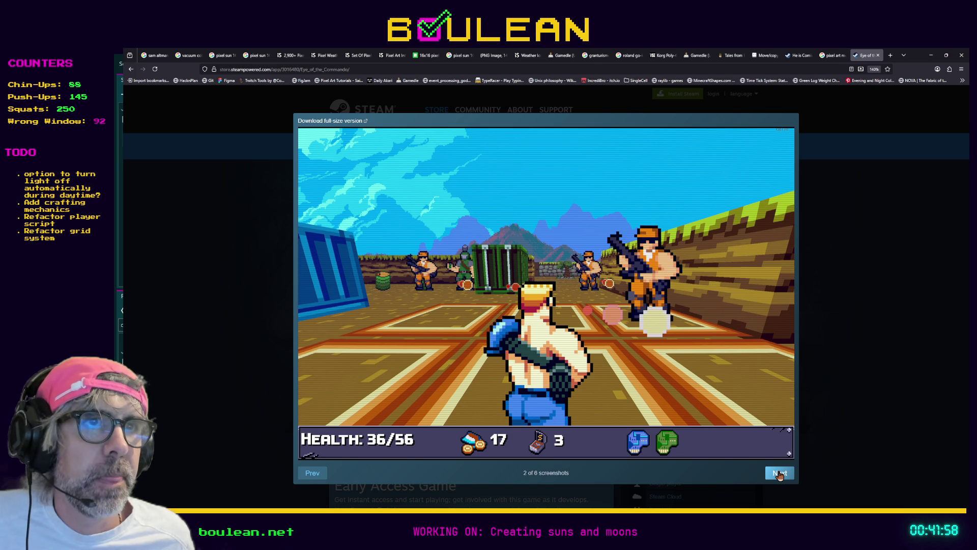
pyautogui.click(780, 474)
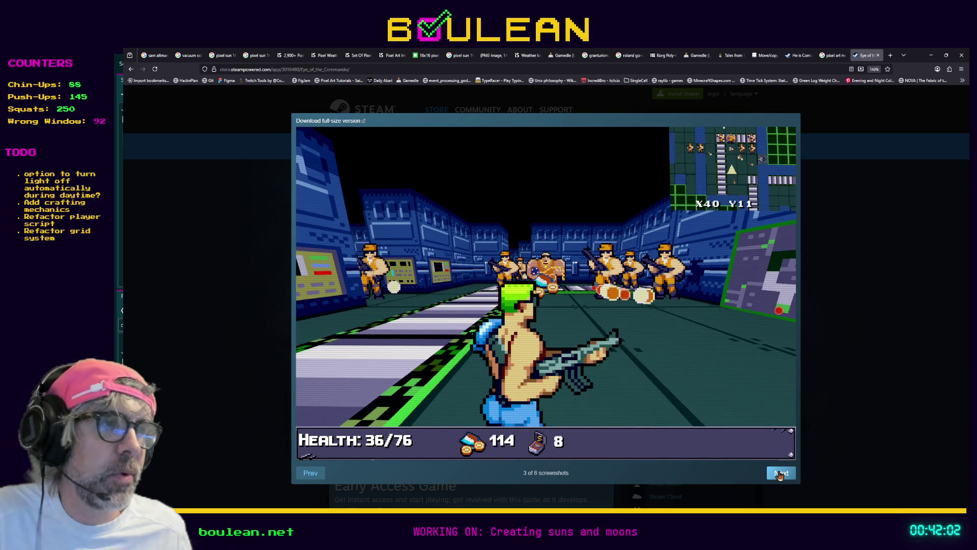
pyautogui.click(779, 473)
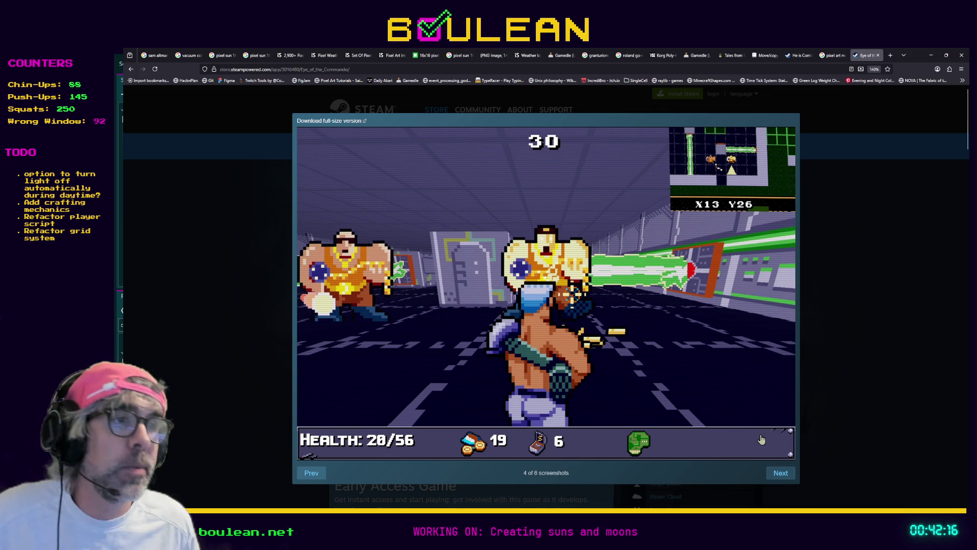
pyautogui.click(777, 473)
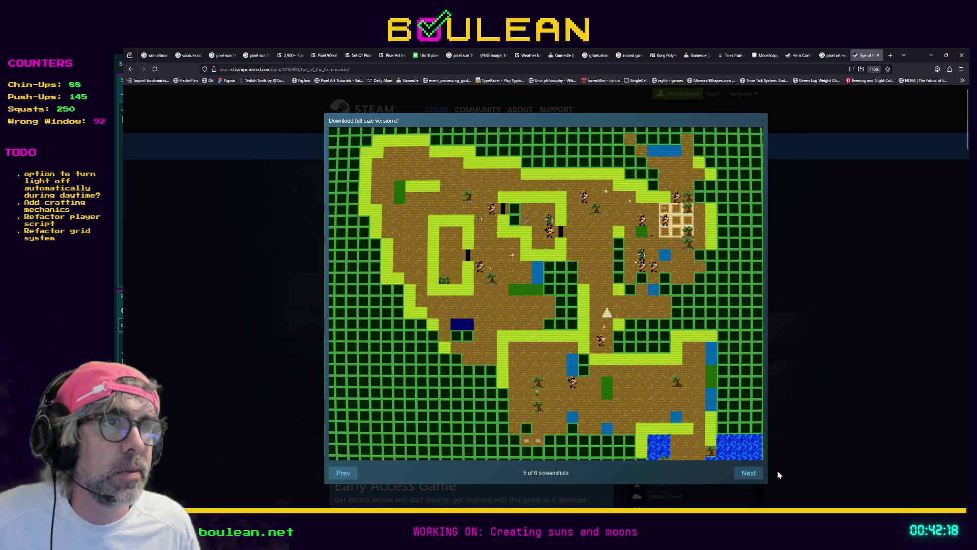
pyautogui.click(756, 474)
pyautogui.click(906, 363)
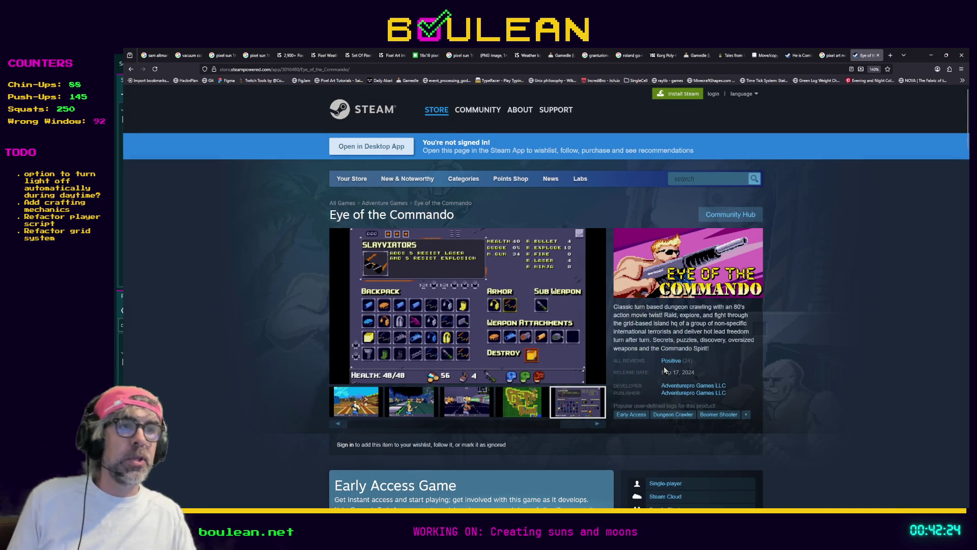
# Step: Switch from the Steam page past Godot to Aseprite and zoom into the blank Sprite-0006 canvas
pyautogui.scroll(-3, 663, 366)
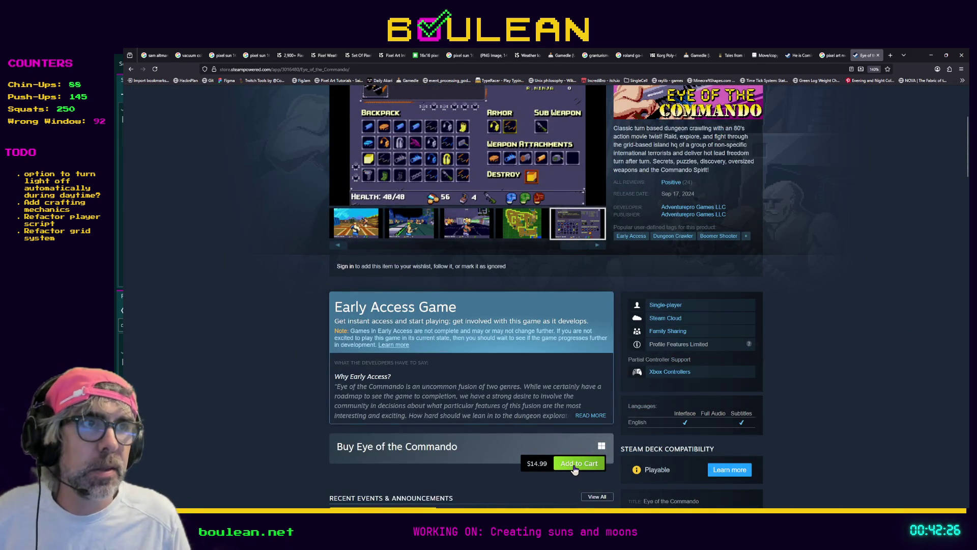
pyautogui.scroll(3, 636, 338)
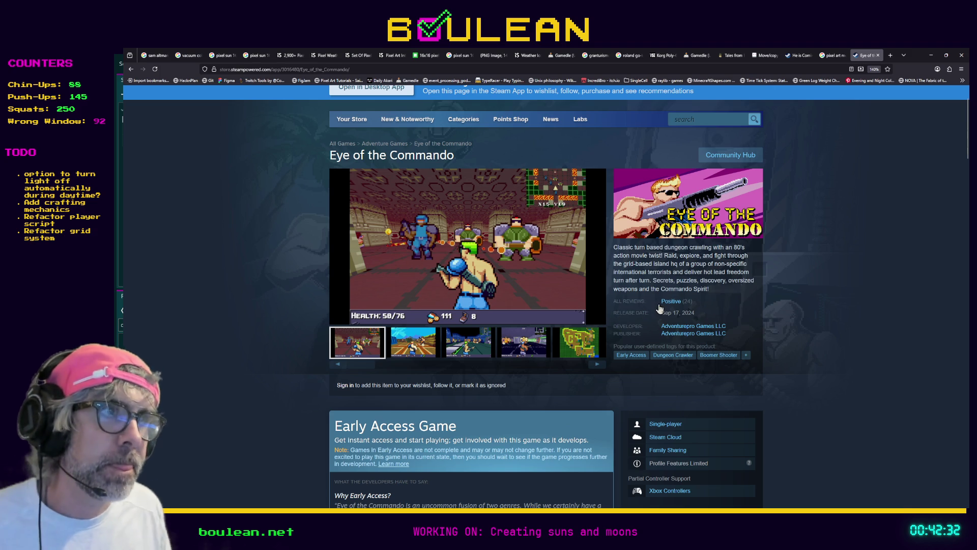
pyautogui.moveTo(659, 305)
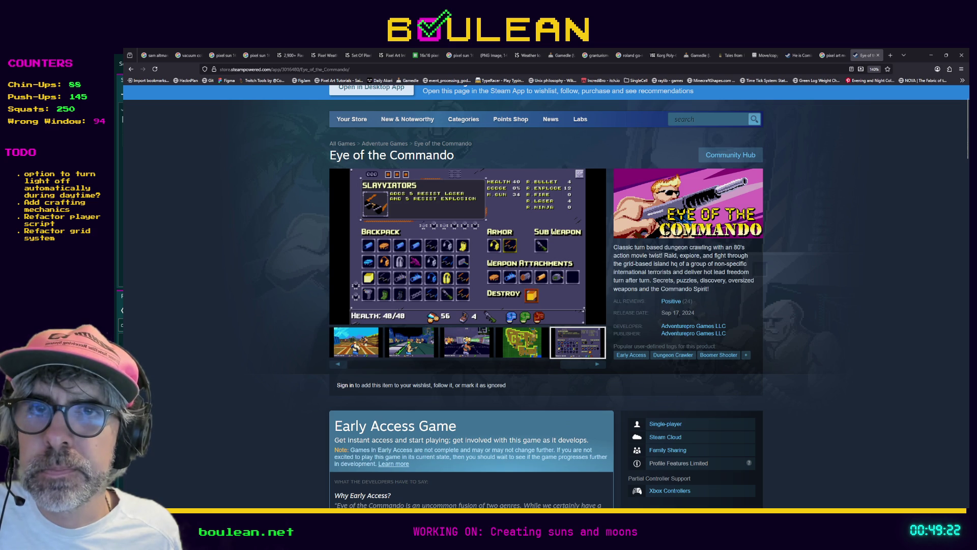
pyautogui.hotkey('alt', 'Tab')
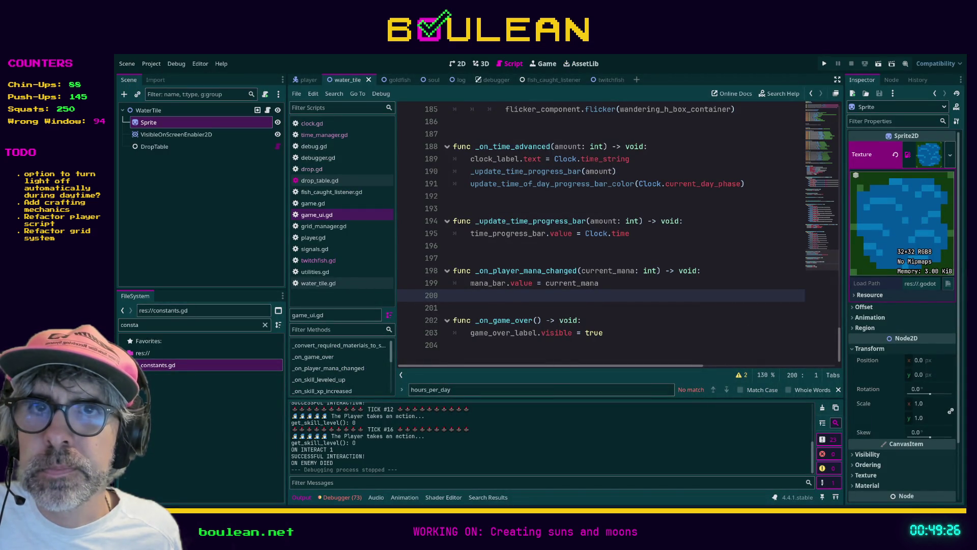
pyautogui.hotkey('alt', 'Tab')
pyautogui.scroll(3, 484, 231)
pyautogui.scroll(2, 484, 231)
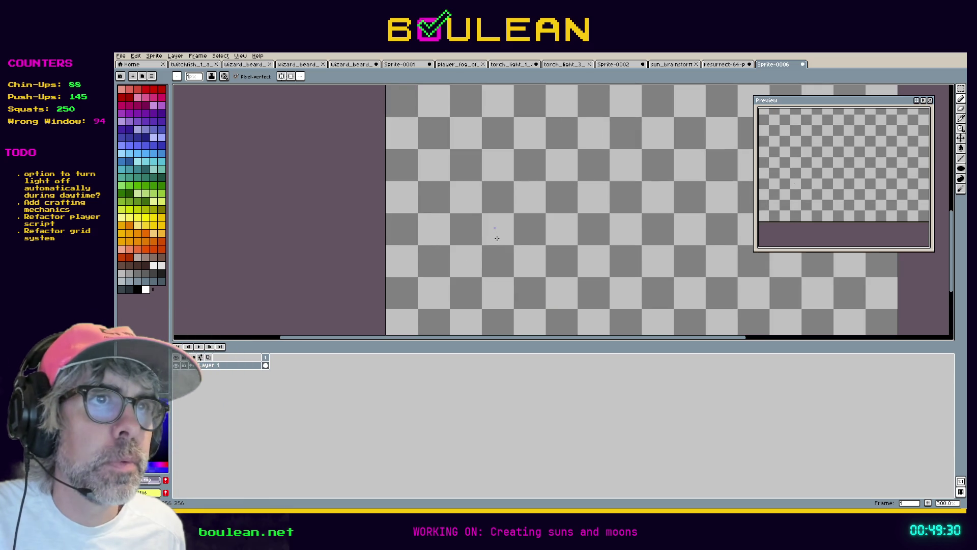
# Step: Place a test pixel on the Sprite-0006 canvas and undo it
pyautogui.scroll(7, 493, 233)
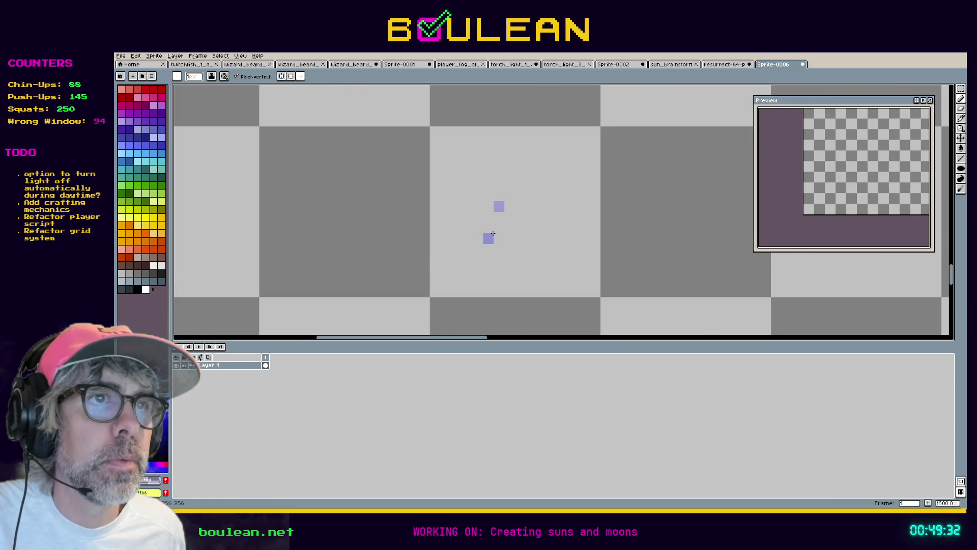
pyautogui.click(493, 233)
pyautogui.scroll(-1, 519, 223)
pyautogui.hotkey('ctrl', 'z')
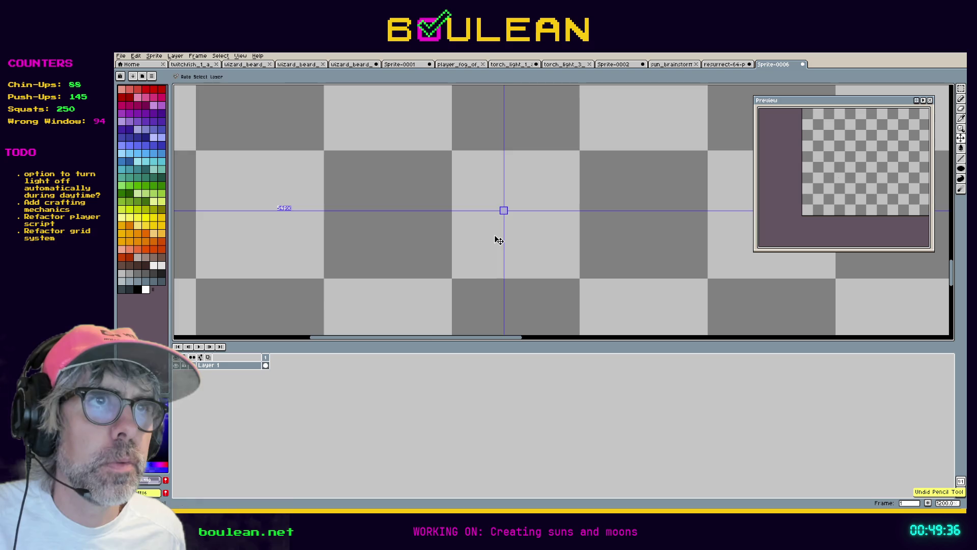
# Step: Marquee a one-cell square selection on the canvas and bring up the palette presets list
pyautogui.press('m')
pyautogui.moveTo(458, 173); pyautogui.dragTo(486, 232)
pyautogui.hotkey('ctrl', 'z')
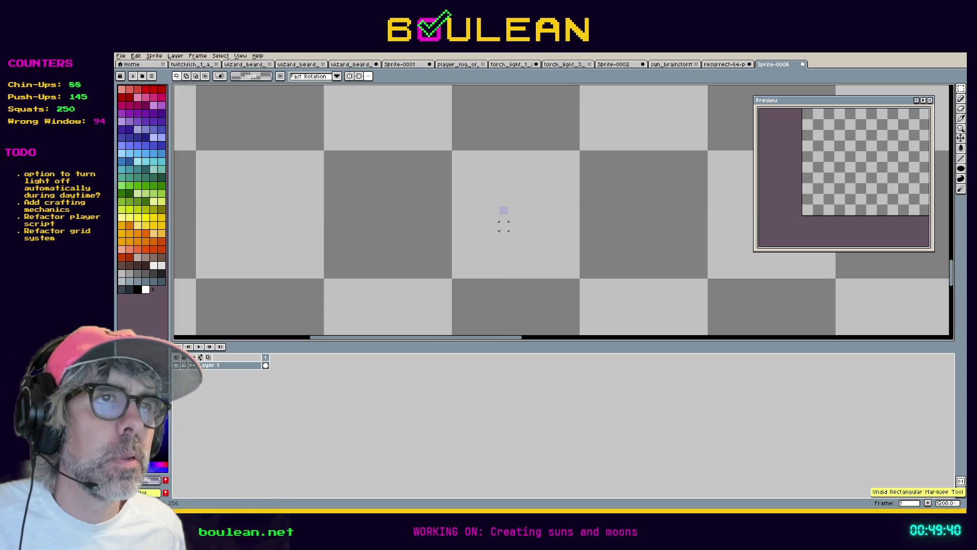
pyautogui.press('b')
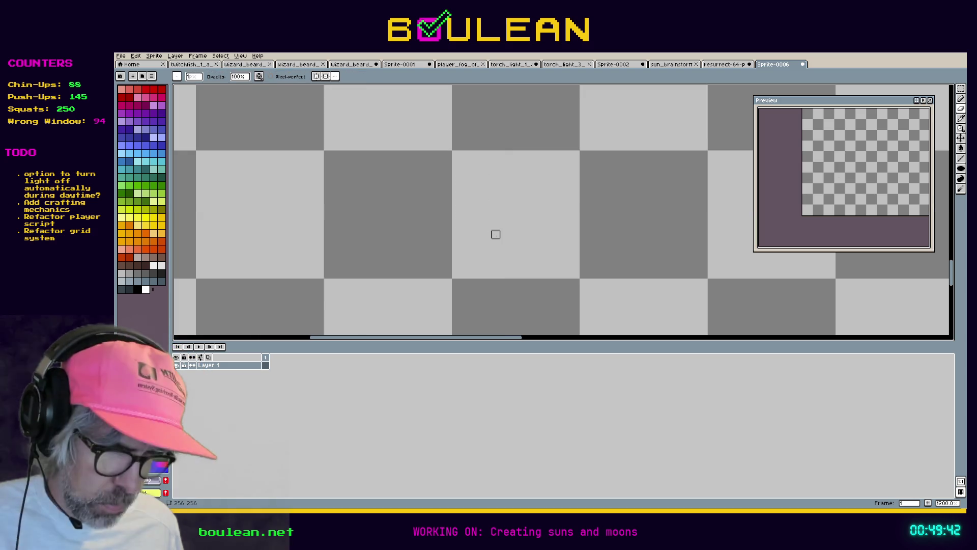
pyautogui.press('m')
pyautogui.moveTo(463, 170); pyautogui.dragTo(575, 273)
pyautogui.moveTo(484, 231)
pyautogui.mouseDown()
pyautogui.moveTo(425, 222)
pyautogui.moveTo(646, 219)
pyautogui.mouseUp()
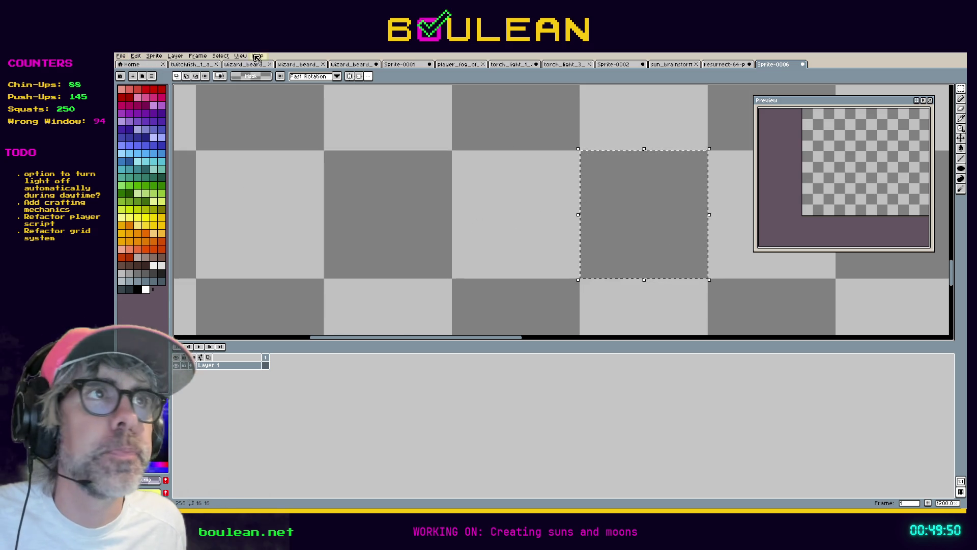
pyautogui.click(152, 76)
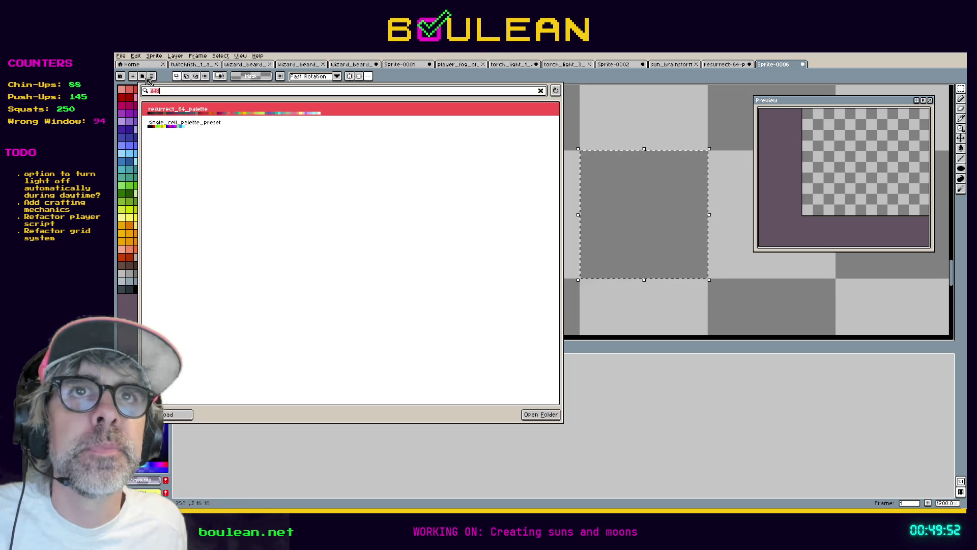
# Step: Load resurrect_64_palette via a 'res' preset search and bring forward the Resurrect 64 sheet
pyautogui.write('res')
pyautogui.click(254, 114)
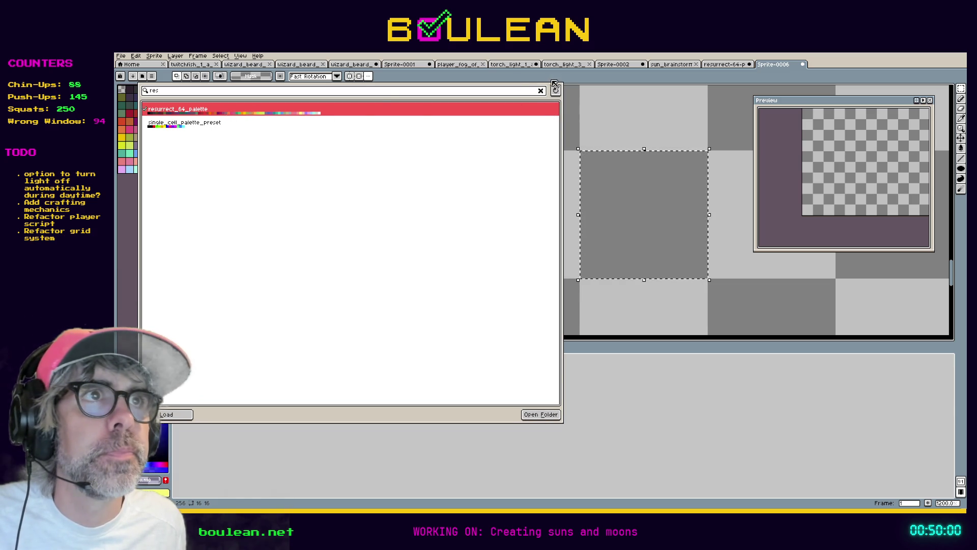
pyautogui.click(583, 106)
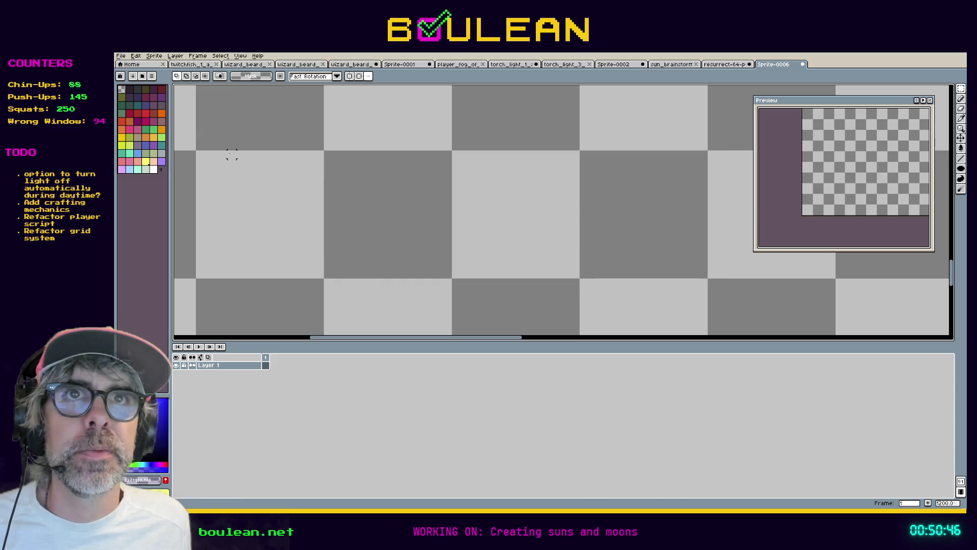
pyautogui.click(723, 64)
# Step: Paste the pink swatch row from the Resurrect 64 sheet into Sprite-0006 near its left edge
pyautogui.press('space')
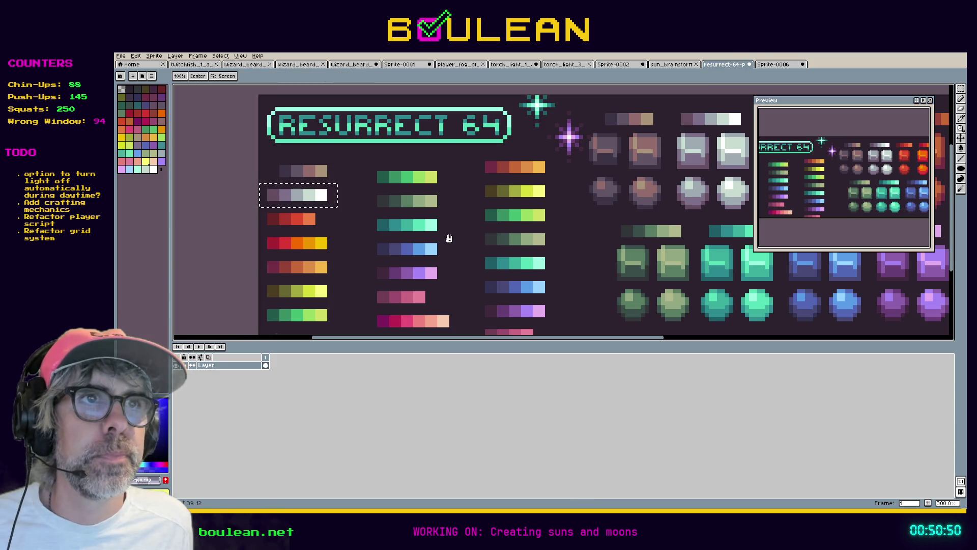
pyautogui.moveTo(449, 238); pyautogui.dragTo(452, 158)
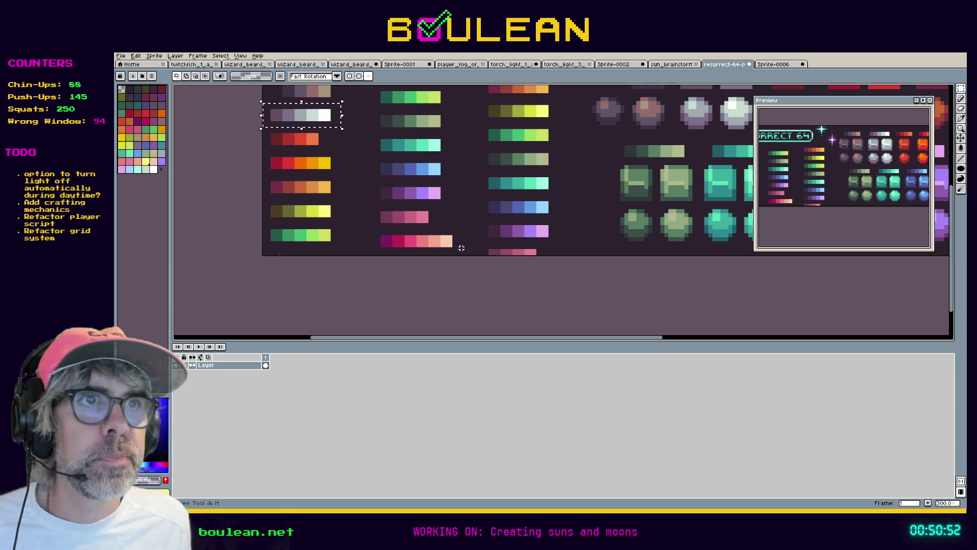
pyautogui.moveTo(466, 254); pyautogui.dragTo(362, 227)
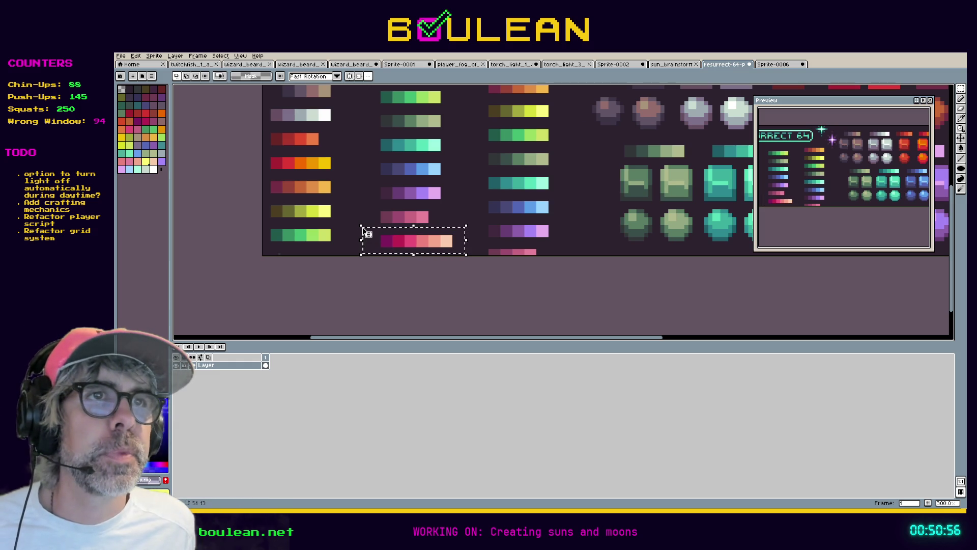
pyautogui.click(772, 64)
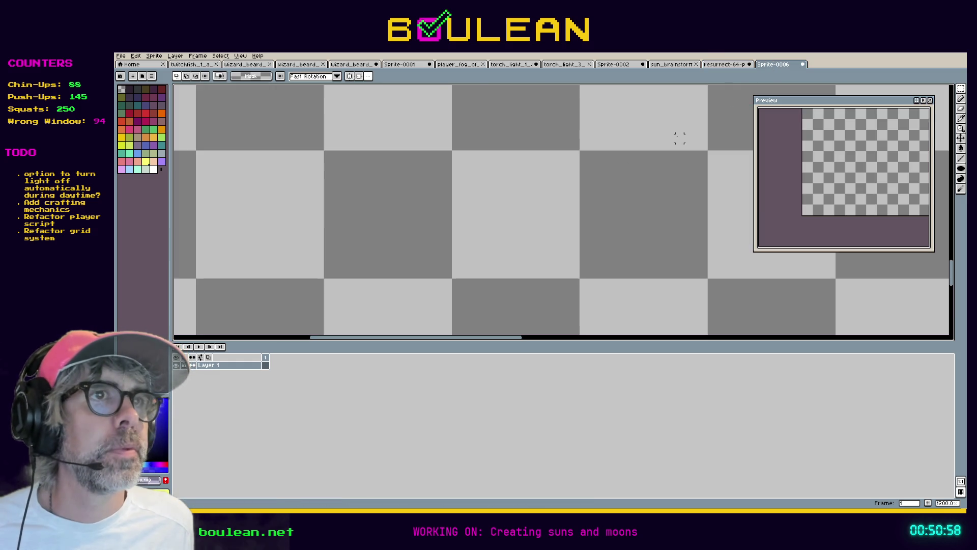
pyautogui.hotkey('ctrl', 'v')
pyautogui.scroll(-4, 531, 227)
pyautogui.moveTo(544, 230); pyautogui.dragTo(410, 267)
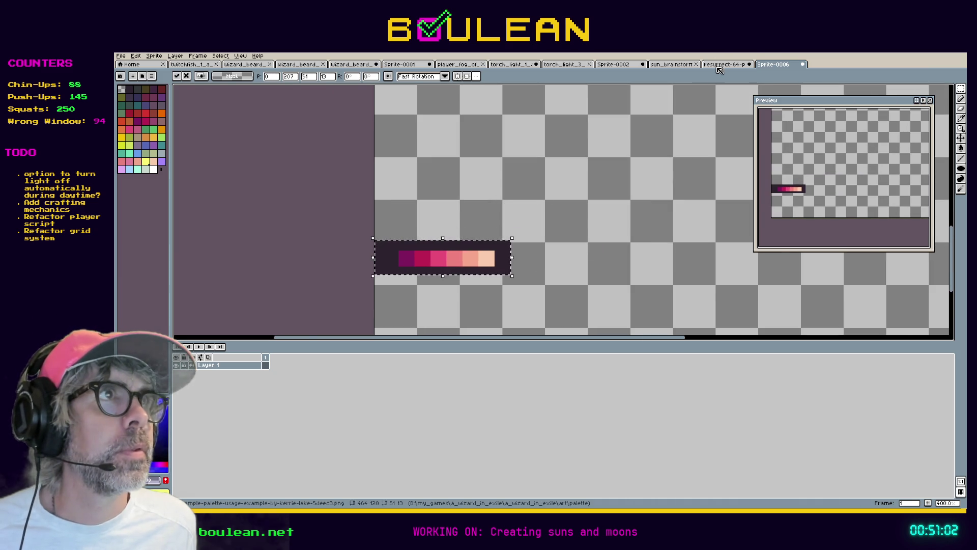
# Step: Copy the pink block and ball tiles and paste them above the swatch strip in Sprite-0006
pyautogui.click(718, 65)
pyautogui.scroll(2, 506, 224)
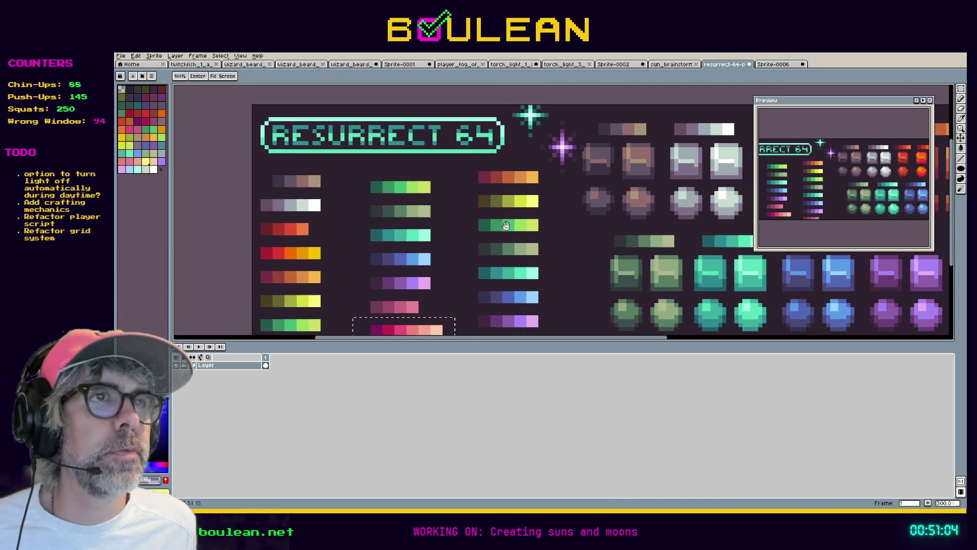
pyautogui.hscroll(10, 506, 225)
pyautogui.moveTo(514, 212)
pyautogui.mouseDown()
pyautogui.moveTo(362, 200)
pyautogui.moveTo(316, 183)
pyautogui.mouseUp()
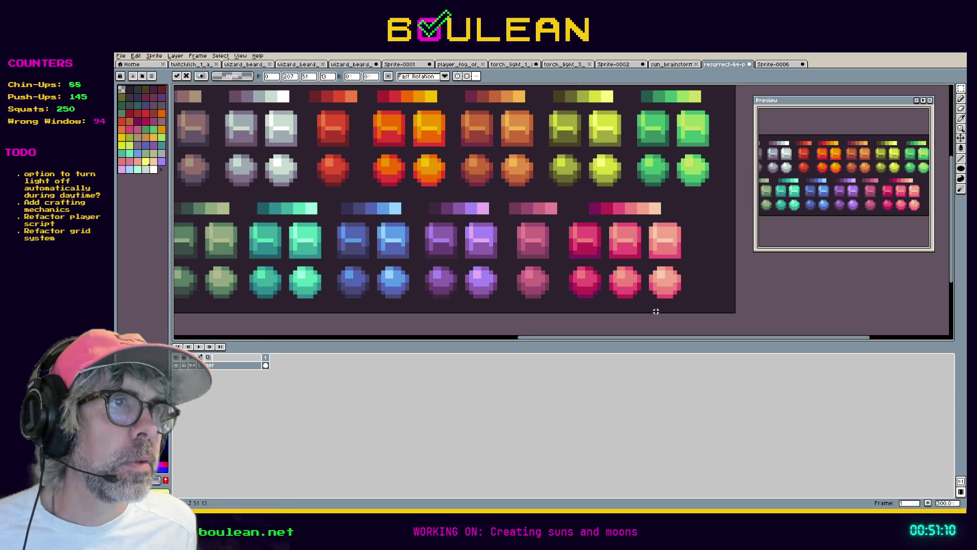
pyautogui.moveTo(705, 307)
pyautogui.mouseDown()
pyautogui.moveTo(565, 223)
pyautogui.moveTo(568, 197)
pyautogui.moveTo(558, 192)
pyautogui.mouseUp()
pyautogui.hotkey('ctrl', 'c')
pyautogui.hotkey('ctrl', 'Tab')
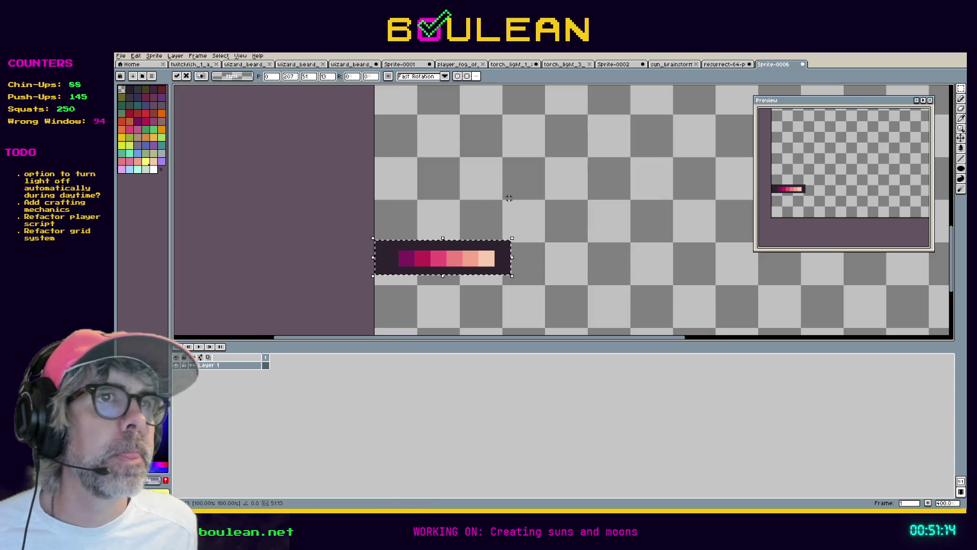
pyautogui.hotkey('ctrl', 'v')
pyautogui.moveTo(482, 221)
pyautogui.mouseDown()
pyautogui.moveTo(493, 199)
pyautogui.moveTo(443, 165)
pyautogui.moveTo(465, 162)
pyautogui.mouseUp()
# Step: Select the grey and silver block and ball tiles on the Resurrect 64 sheet
pyautogui.hotkey('ctrl', 'shift', 'Tab')
pyautogui.scroll(3, 553, 213)
pyautogui.hscroll(-5, 553, 213)
pyautogui.scroll(-2, 554, 193)
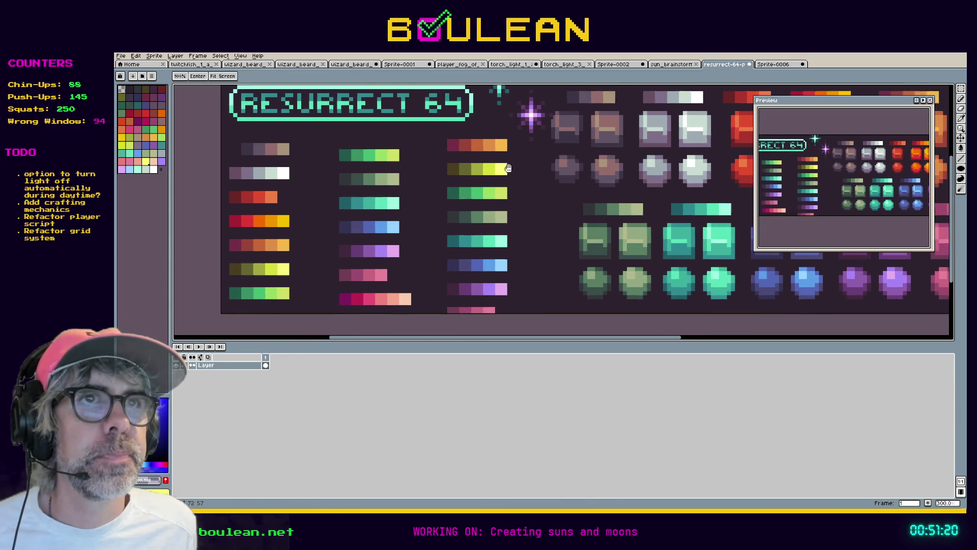
pyautogui.moveTo(555, 175)
pyautogui.mouseDown()
pyautogui.moveTo(573, 203)
pyautogui.moveTo(474, 236)
pyautogui.moveTo(394, 233)
pyautogui.moveTo(556, 229)
pyautogui.moveTo(465, 229)
pyautogui.moveTo(419, 251)
pyautogui.mouseUp()
pyautogui.hotkey('ctrl', 'v')
pyautogui.moveTo(515, 242); pyautogui.dragTo(381, 148)
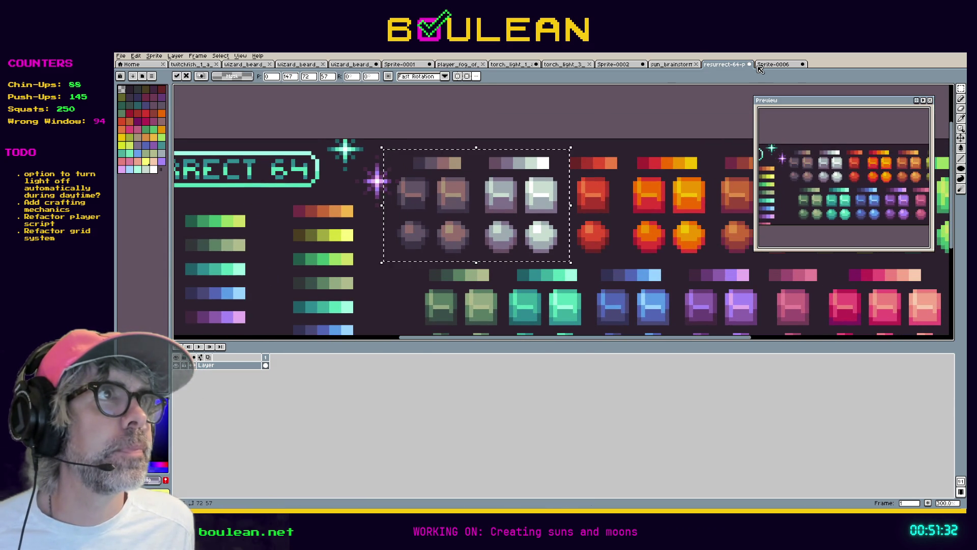
pyautogui.click(757, 65)
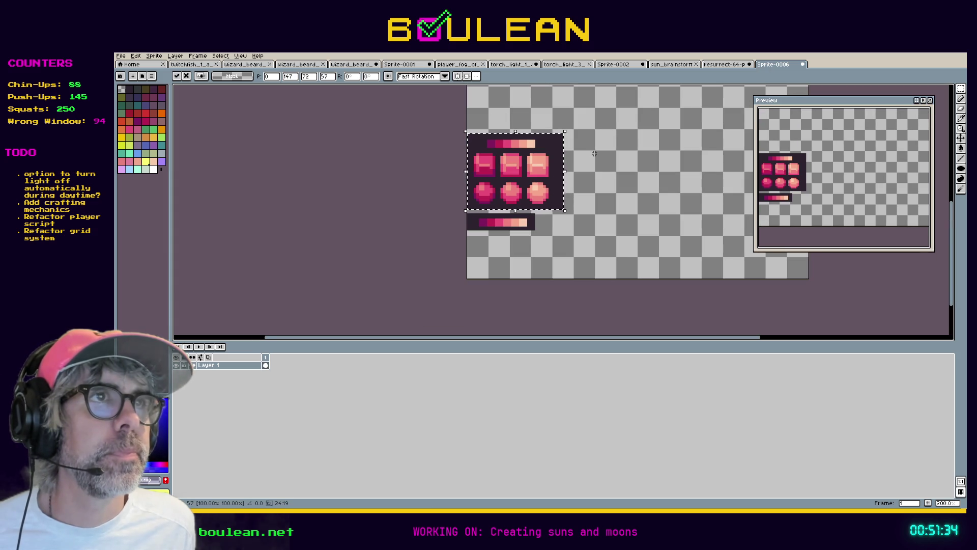
# Step: Paste the grey and silver tiles at the upper left of Sprite-0006 and commit them
pyautogui.hotkey('ctrl', 'v')
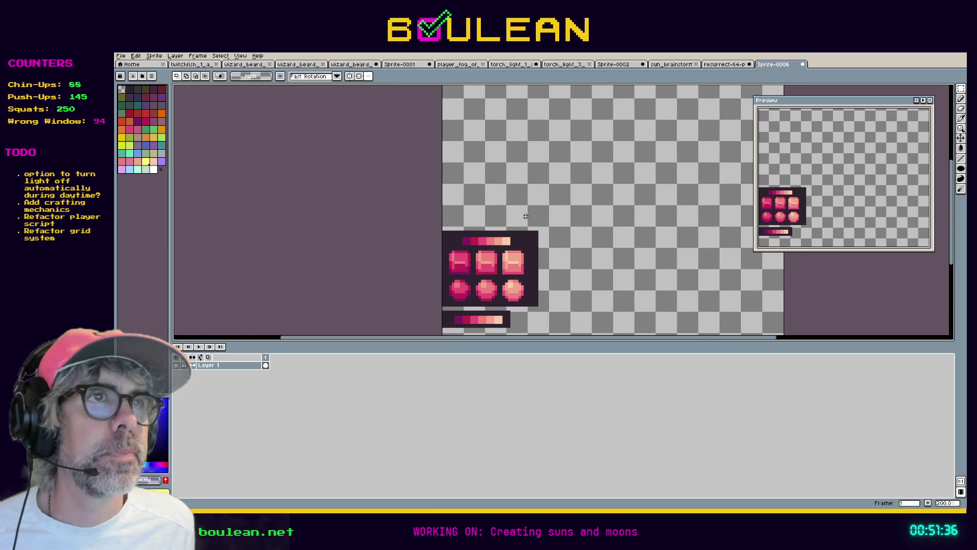
pyautogui.moveTo(694, 219); pyautogui.dragTo(480, 172)
pyautogui.scroll(2, 643, 222)
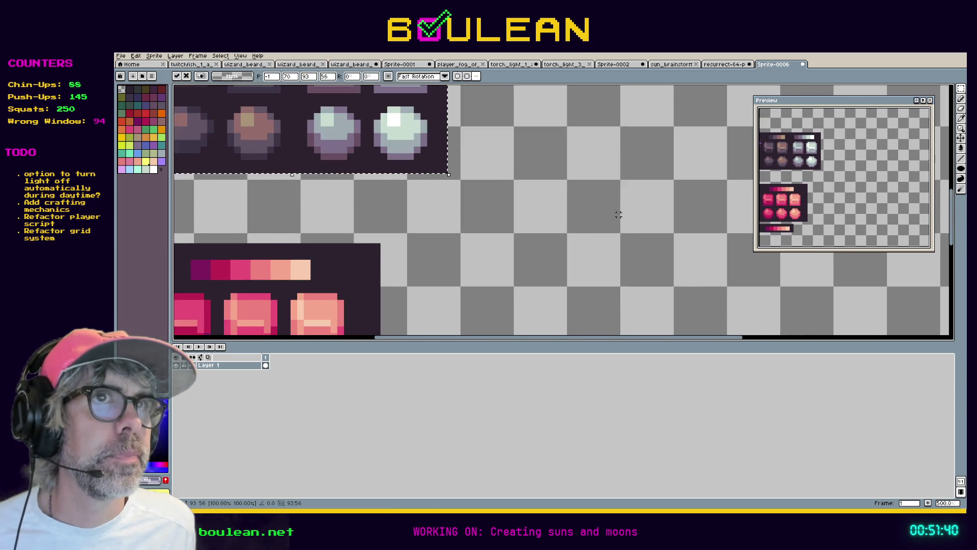
pyautogui.scroll(-1, 611, 208)
pyautogui.press('Return')
pyautogui.scroll(1, 600, 205)
pyautogui.scroll(1, 600, 205)
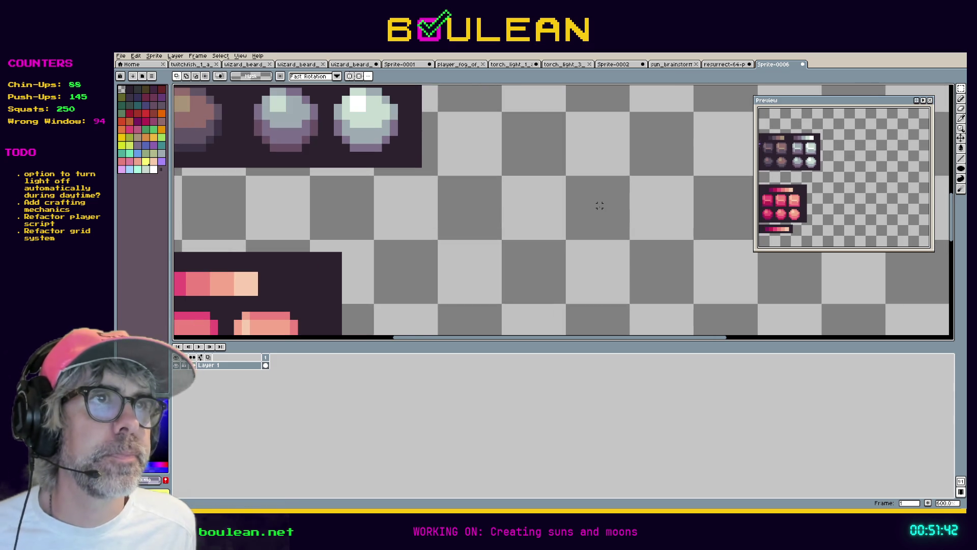
pyautogui.scroll(-3, 543, 130)
pyautogui.moveTo(545, 107)
pyautogui.mouseDown()
pyautogui.moveTo(545, 205)
pyautogui.moveTo(534, 221)
pyautogui.moveTo(484, 125)
pyautogui.moveTo(493, 130)
pyautogui.moveTo(482, 159)
pyautogui.moveTo(499, 88)
pyautogui.mouseUp()
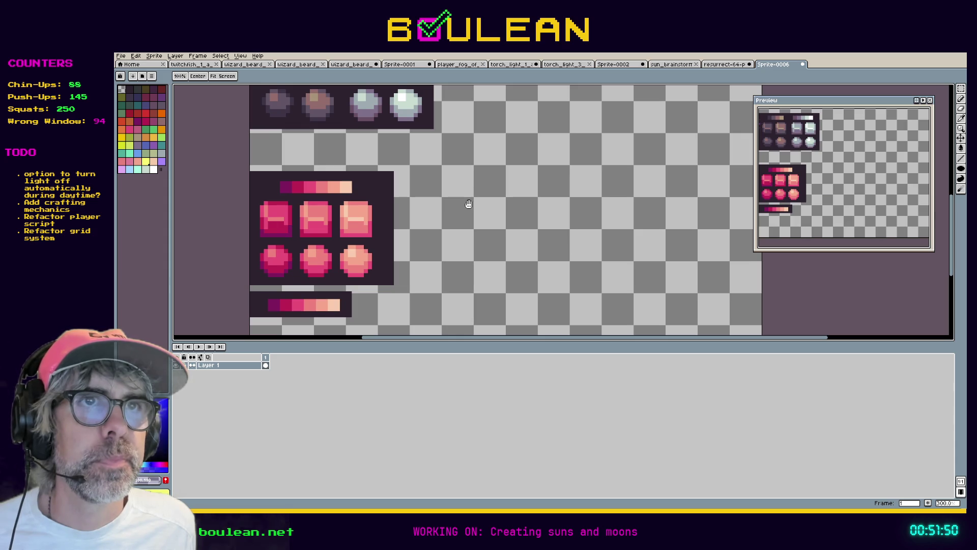
# Step: Pack the pink tiles and swatch strip beneath the grey tiles, then pan to empty canvas
pyautogui.press('m')
pyautogui.moveTo(412, 326); pyautogui.dragTo(249, 166)
pyautogui.moveTo(280, 196); pyautogui.dragTo(288, 164)
pyautogui.press('Up')
pyautogui.press('Up')
pyautogui.press('Up')
pyautogui.press('Left')
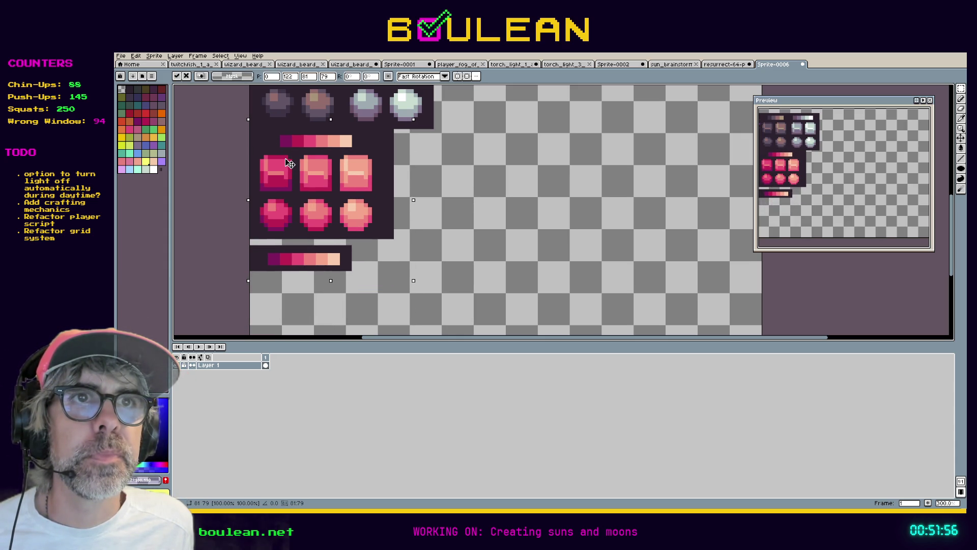
pyautogui.moveTo(365, 280)
pyautogui.mouseDown()
pyautogui.moveTo(260, 241)
pyautogui.moveTo(281, 253)
pyautogui.moveTo(276, 246)
pyautogui.mouseUp()
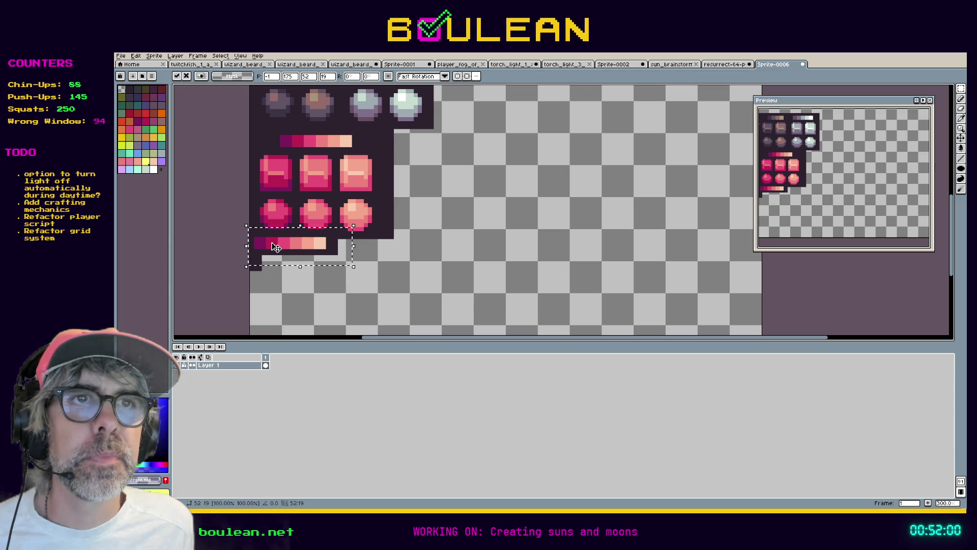
pyautogui.press('h')
pyautogui.moveTo(551, 116); pyautogui.dragTo(490, 266)
pyautogui.press('m')
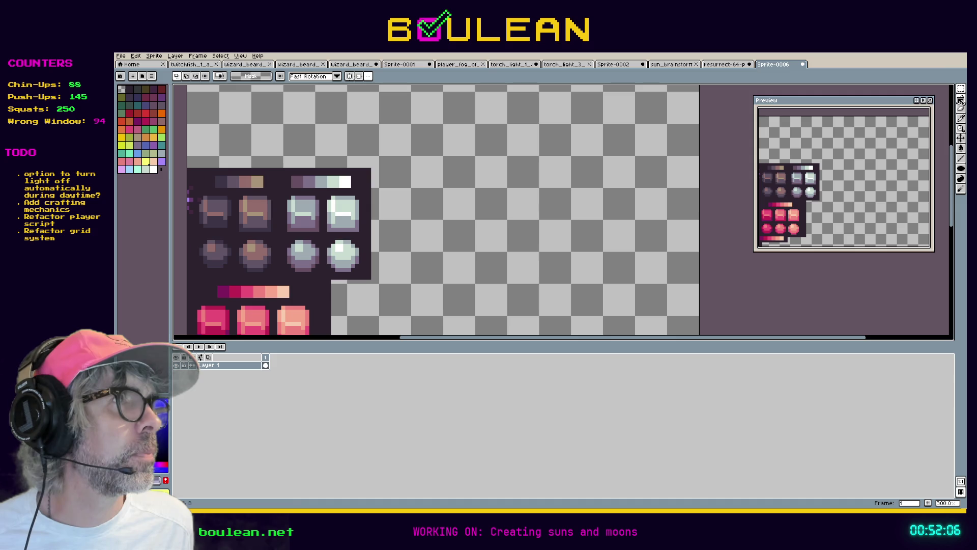
# Step: Choose the Line tool with a fully opaque black foreground colour (alpha 255)
pyautogui.click(961, 159)
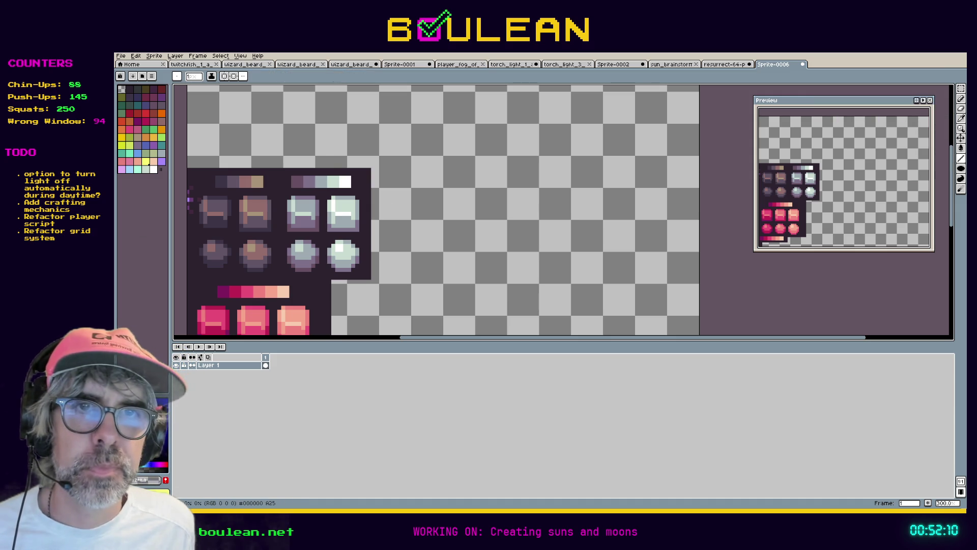
pyautogui.press('i')
pyautogui.scroll(4, 436, 248)
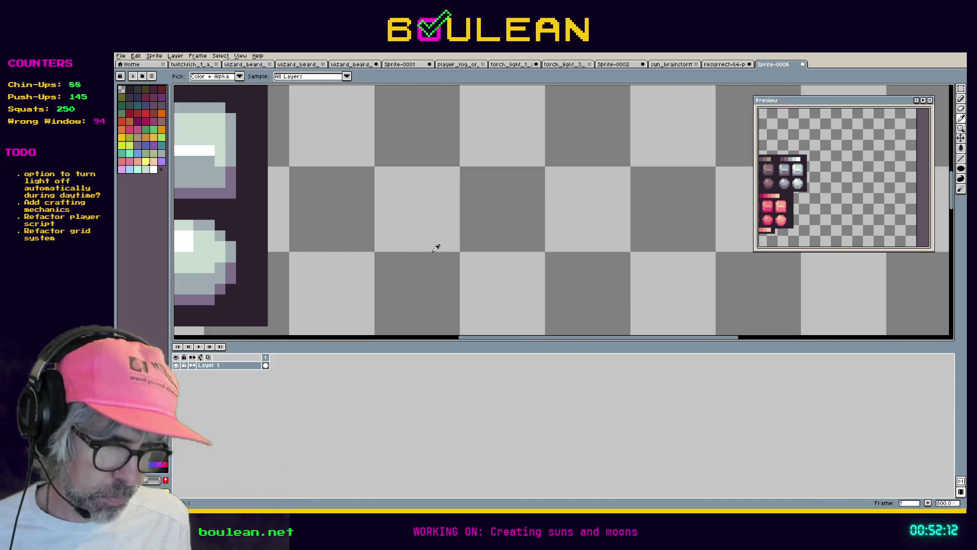
pyautogui.press('l')
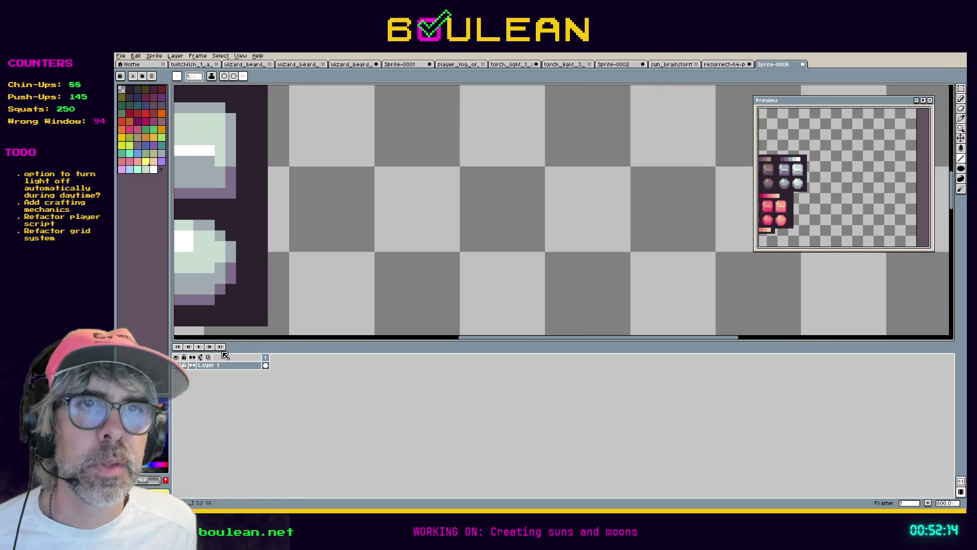
pyautogui.click(146, 482)
pyautogui.click(299, 468)
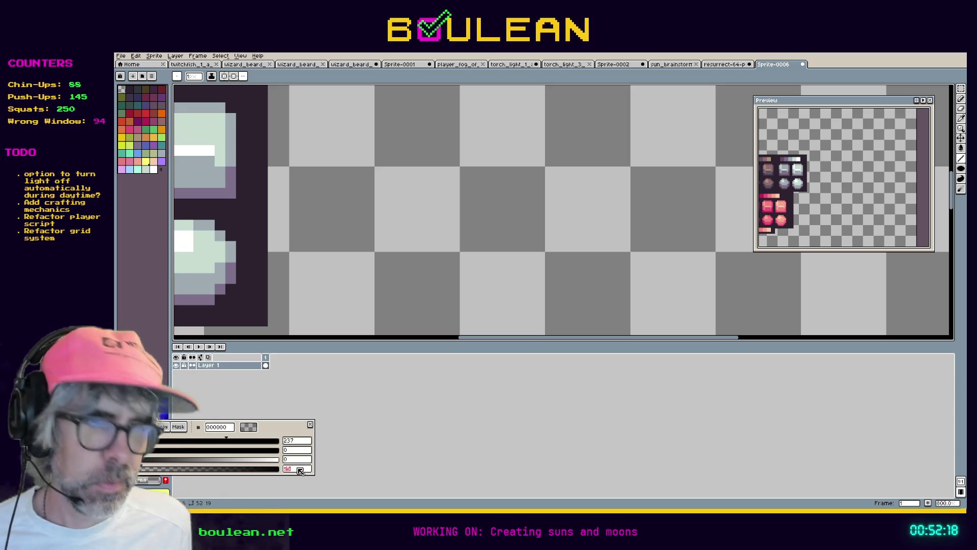
pyautogui.press('Return')
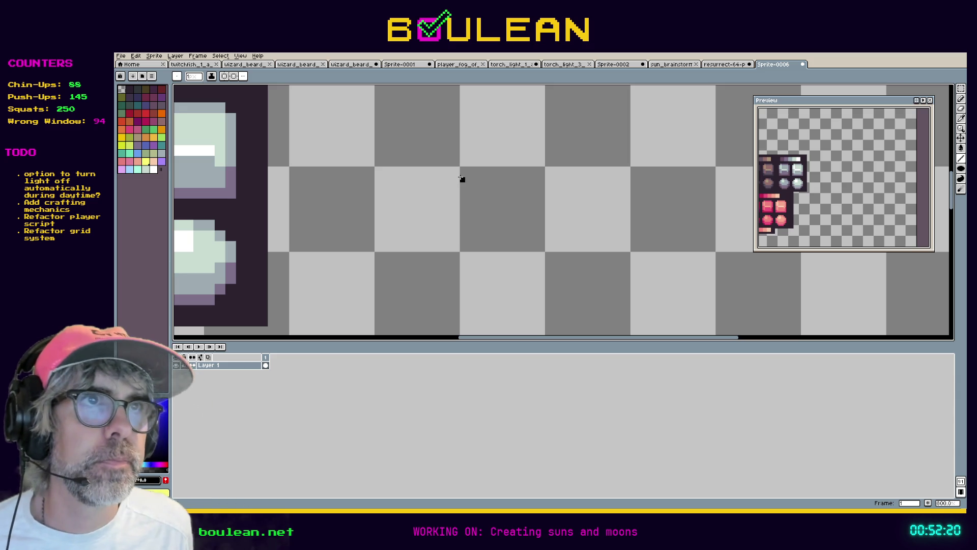
# Step: Draw black lines forming a square outline around one checker cell
pyautogui.moveTo(463, 177)
pyautogui.mouseDown()
pyautogui.moveTo(467, 249)
pyautogui.moveTo(547, 249)
pyautogui.moveTo(541, 163)
pyautogui.mouseUp()
pyautogui.moveTo(541, 169); pyautogui.dragTo(463, 169)
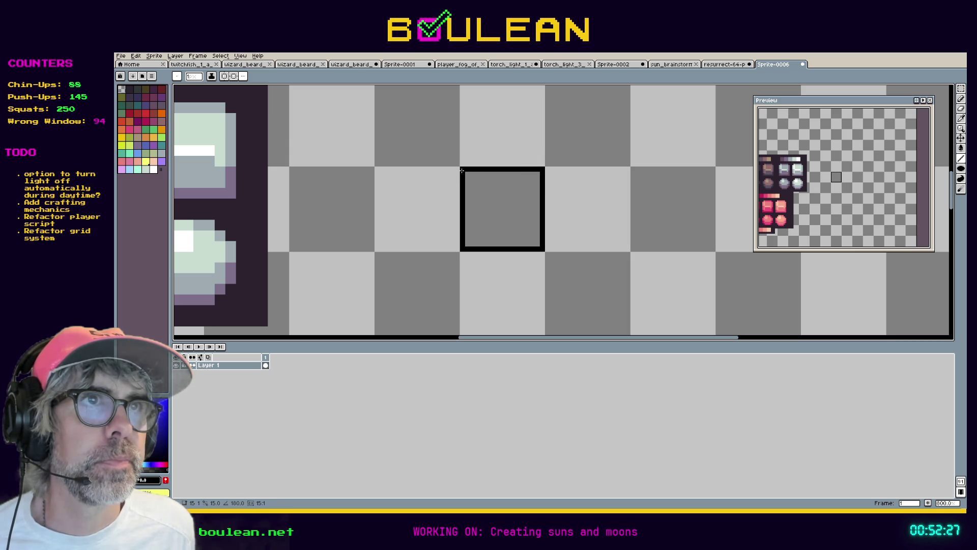
pyautogui.doubleClick(236, 366)
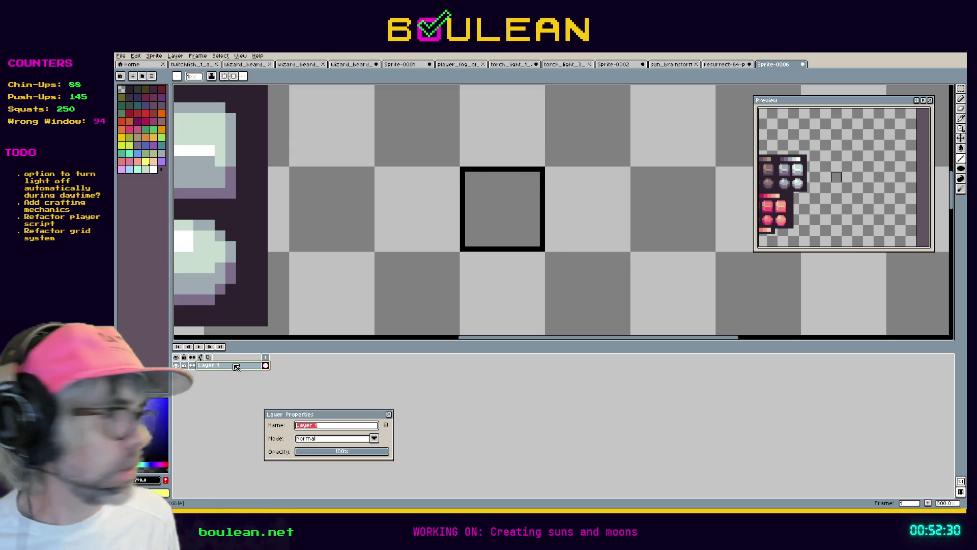
# Step: Rename Layer 1 to BlackBox and add a new layer named Stem above it
pyautogui.write('BlackBox')
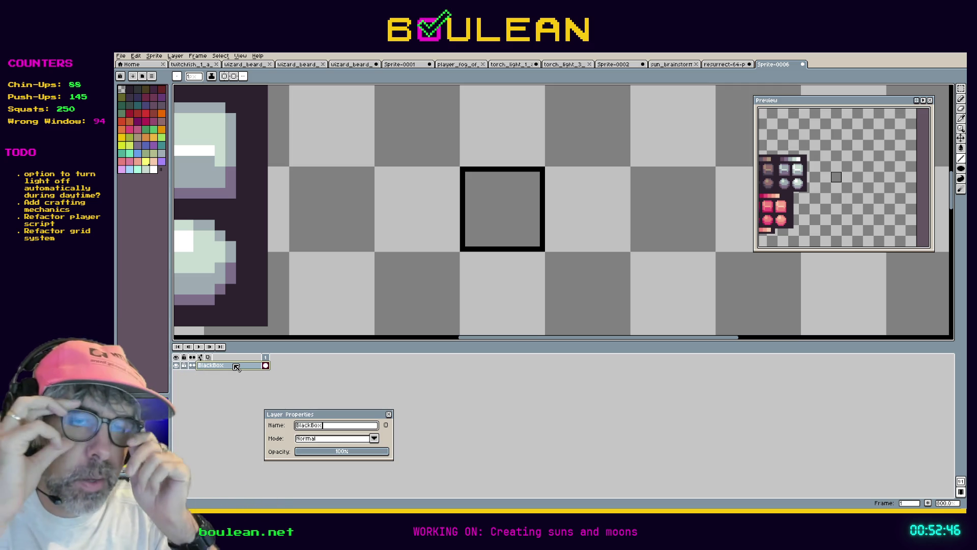
pyautogui.click(389, 414)
pyautogui.rightClick(227, 367)
pyautogui.moveTo(253, 382)
pyautogui.click(295, 382)
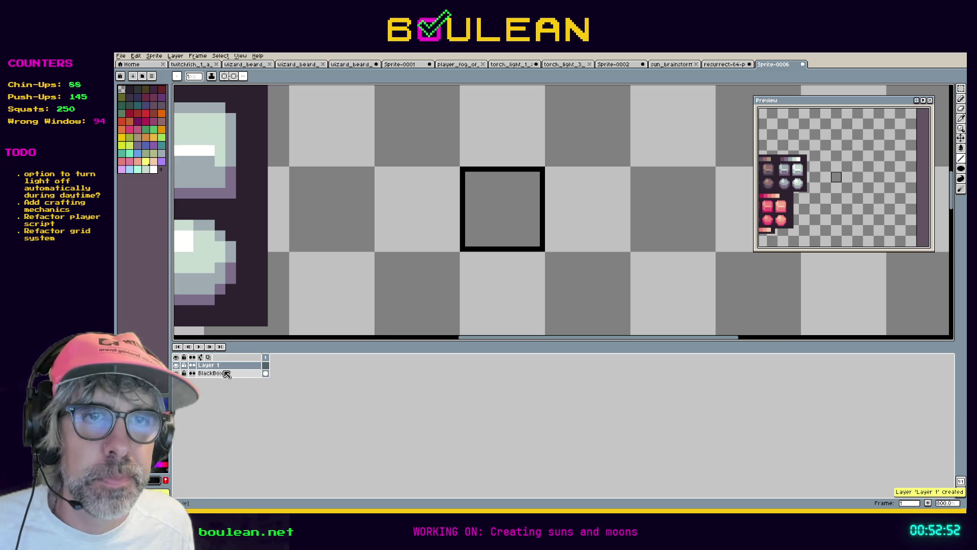
pyautogui.doubleClick(218, 367)
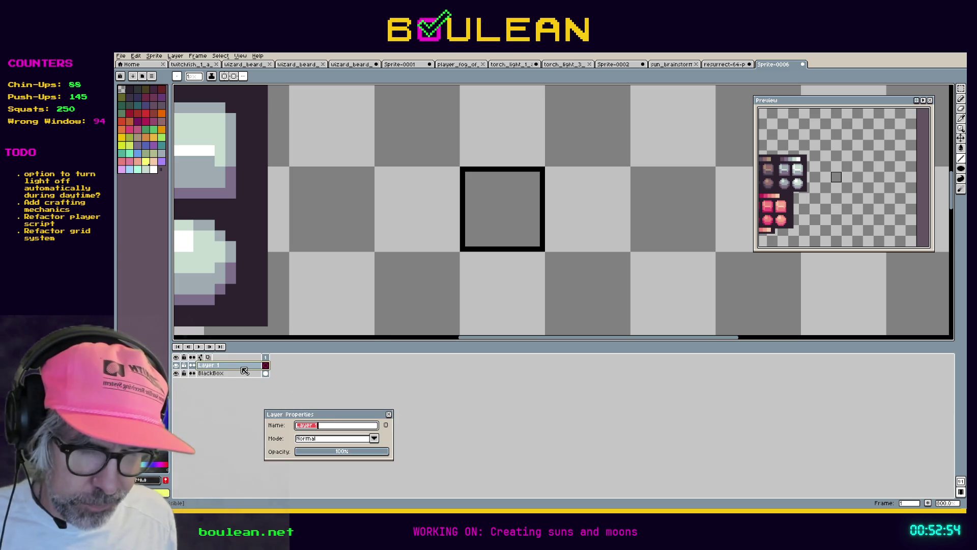
pyautogui.write('m')
pyautogui.press('Return')
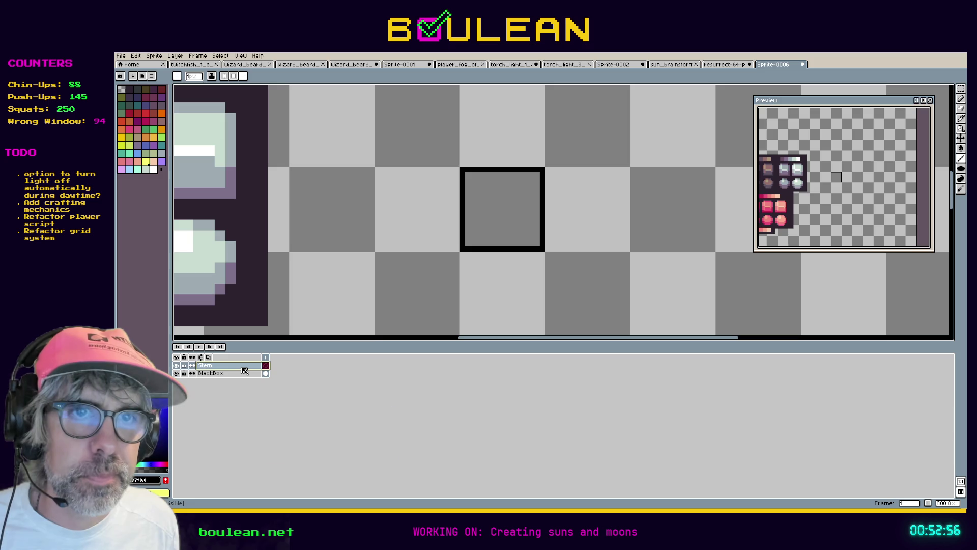
# Step: Add another new layer named Cap above Stem
pyautogui.rightClick(244, 369)
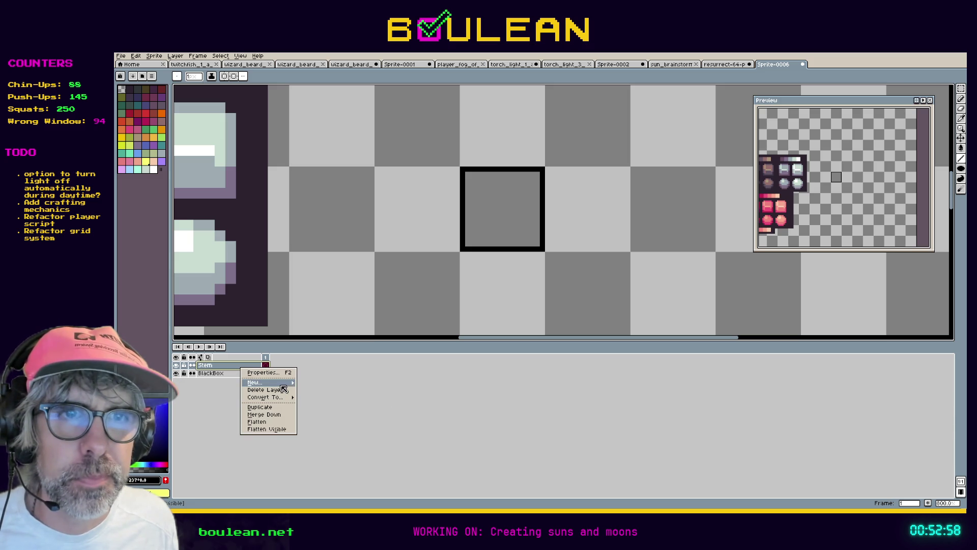
pyautogui.click(309, 386)
pyautogui.doubleClick(232, 367)
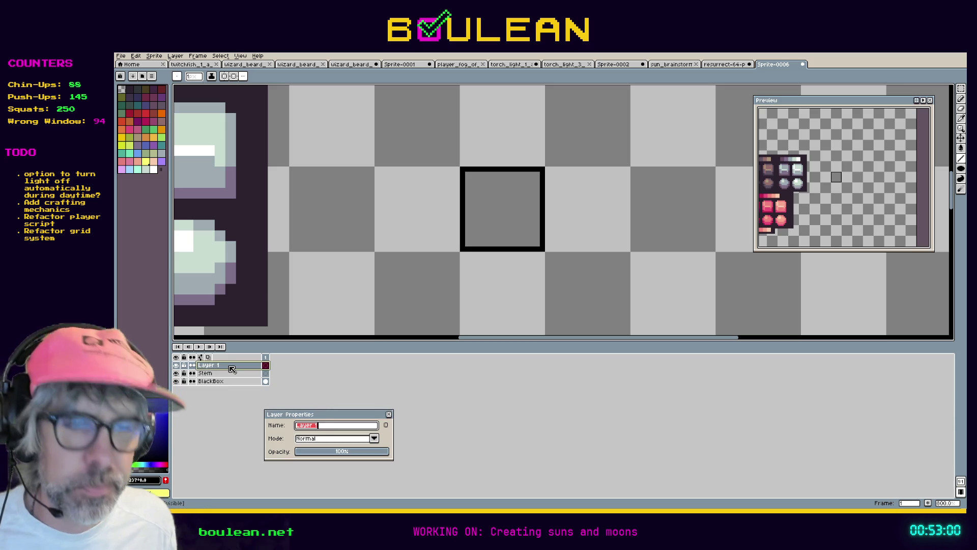
pyautogui.write('Cap')
pyautogui.press('Return')
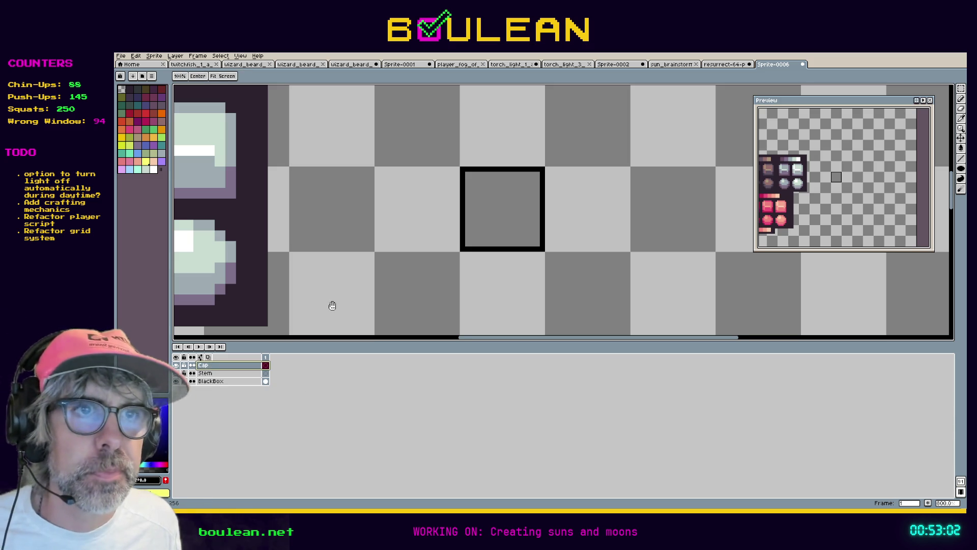
pyautogui.moveTo(362, 317); pyautogui.dragTo(446, 327)
pyautogui.press('b')
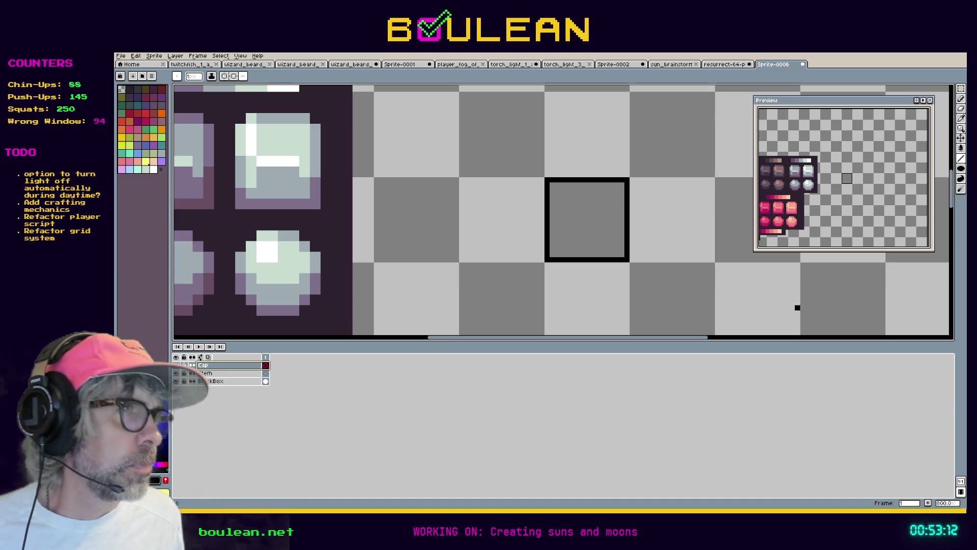
# Step: Undo the stray black dot, sample deep pink from the colour strip, and place a pixel inside the box
pyautogui.moveTo(681, 194)
pyautogui.mouseDown()
pyautogui.moveTo(643, 229)
pyautogui.moveTo(676, 198)
pyautogui.mouseUp()
pyautogui.hotkey('ctrl', 'z')
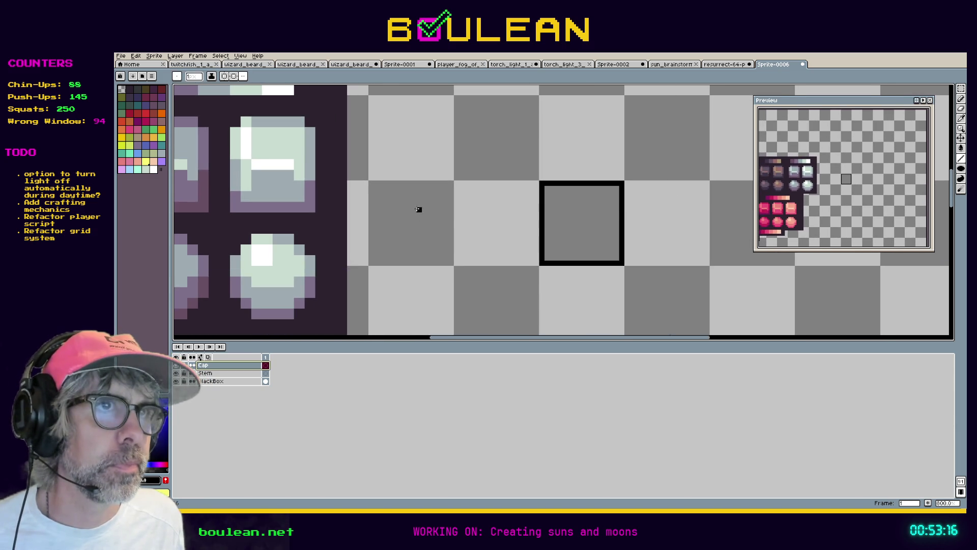
pyautogui.moveTo(388, 194)
pyautogui.mouseDown()
pyautogui.moveTo(567, 108)
pyautogui.moveTo(403, 208)
pyautogui.moveTo(468, 192)
pyautogui.mouseUp()
pyautogui.press('alt')
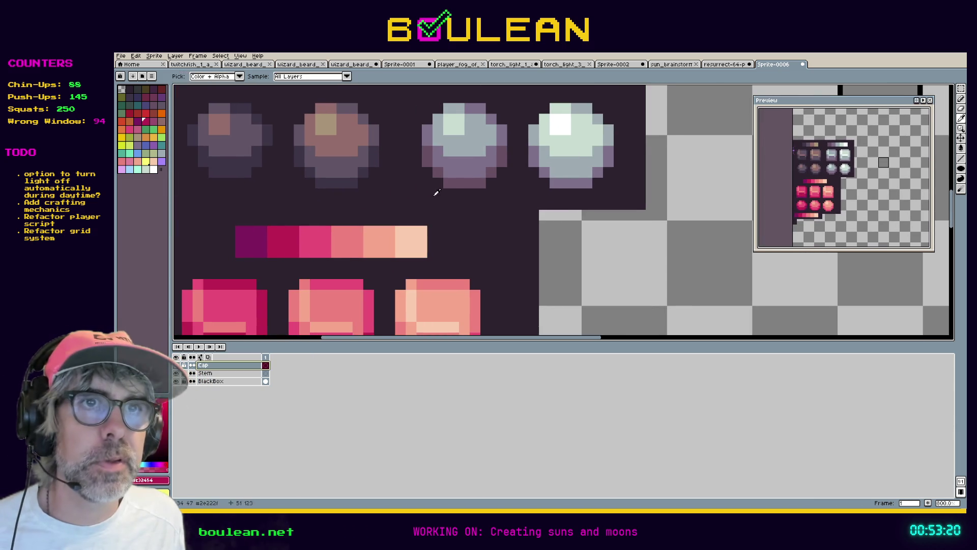
pyautogui.moveTo(677, 126)
pyautogui.mouseDown()
pyautogui.moveTo(572, 196)
pyautogui.moveTo(482, 221)
pyautogui.mouseUp()
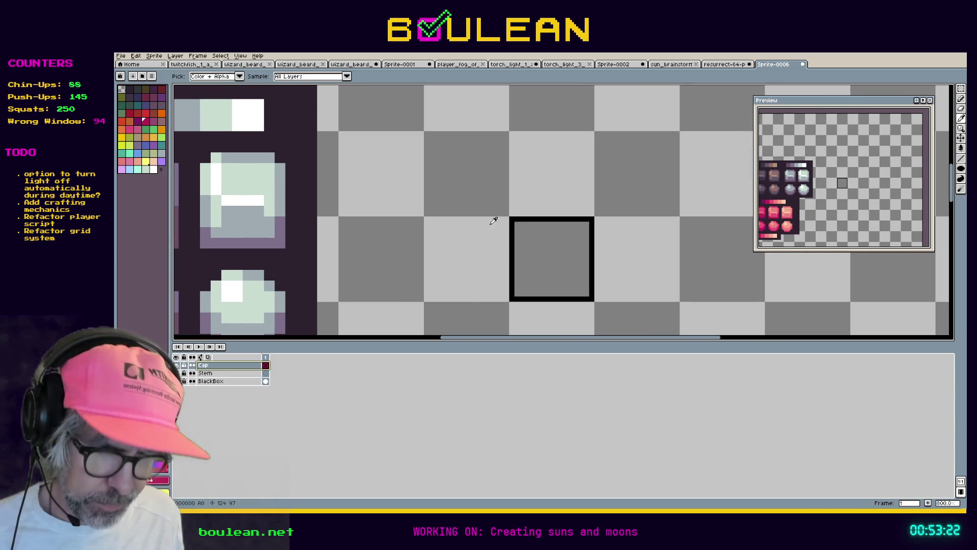
pyautogui.click(543, 227)
pyautogui.scroll(1, 543, 228)
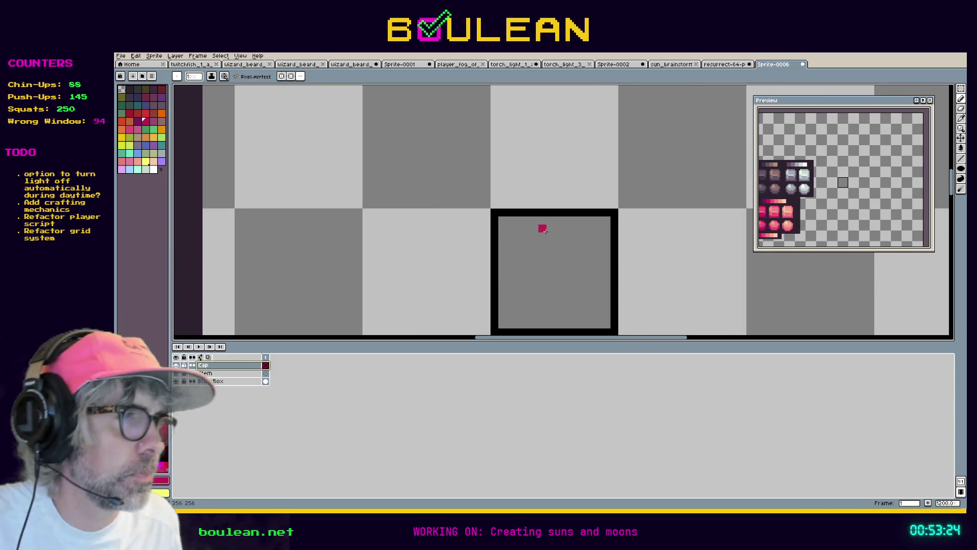
# Step: Paint a solid deep pink cap dome in the upper half of the black box
pyautogui.scroll(1, 558, 243)
pyautogui.moveTo(591, 224); pyautogui.dragTo(528, 275)
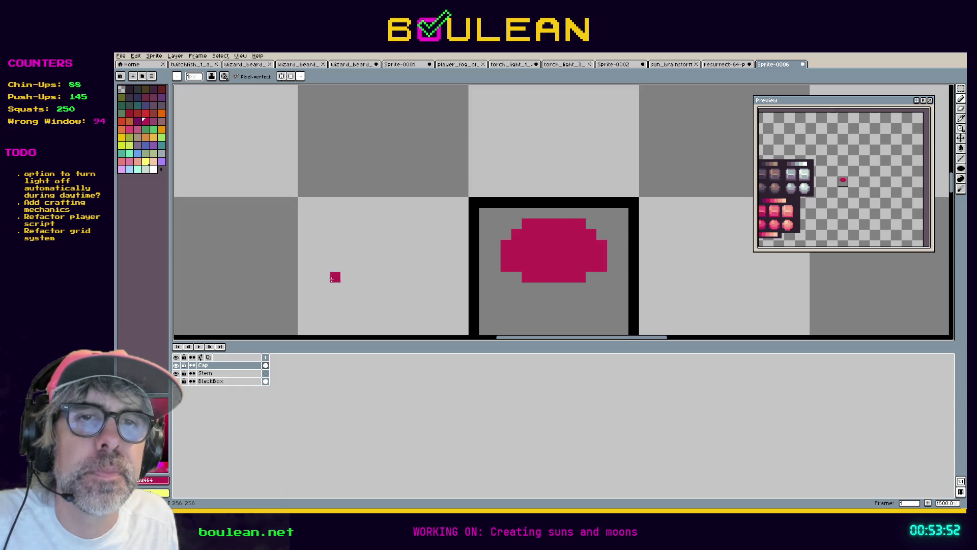
pyautogui.scroll(-2, 324, 277)
pyautogui.moveTo(322, 288)
pyautogui.mouseDown()
pyautogui.moveTo(375, 211)
pyautogui.moveTo(459, 193)
pyautogui.moveTo(517, 223)
pyautogui.mouseUp()
pyautogui.scroll(-2, 506, 229)
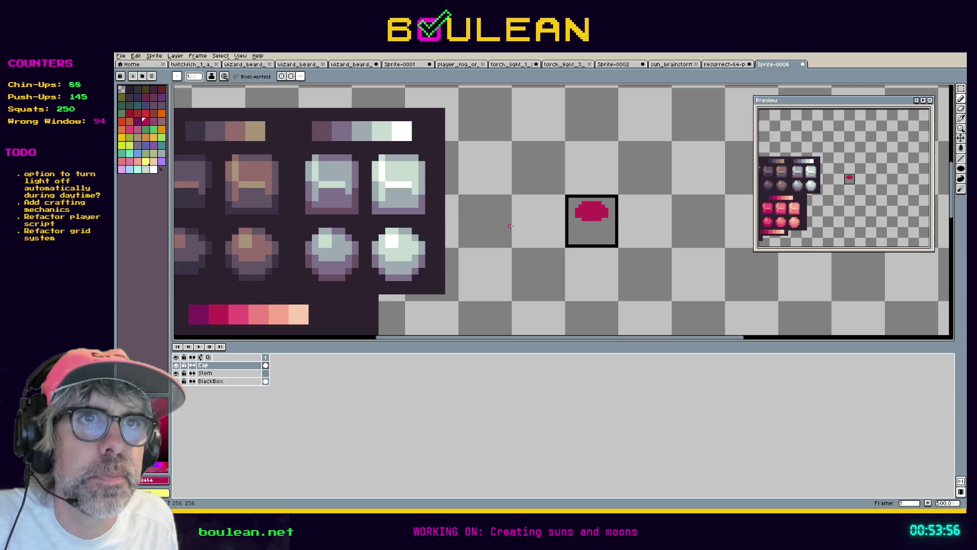
# Step: Sample the peach tone from the colour strip and test it with a single pixel
pyautogui.press('i')
pyautogui.click(300, 314)
pyautogui.scroll(1, 571, 223)
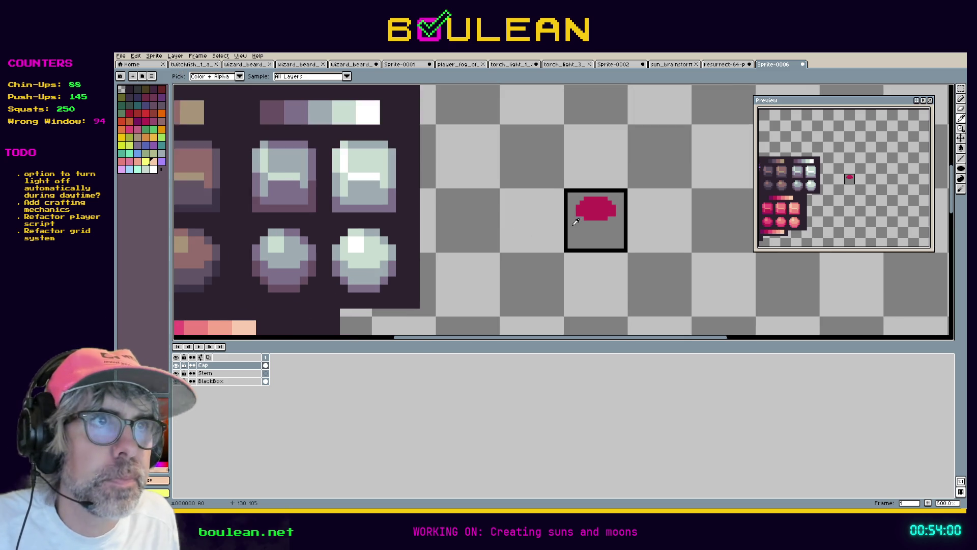
pyautogui.scroll(1, 583, 224)
pyautogui.scroll(2, 584, 221)
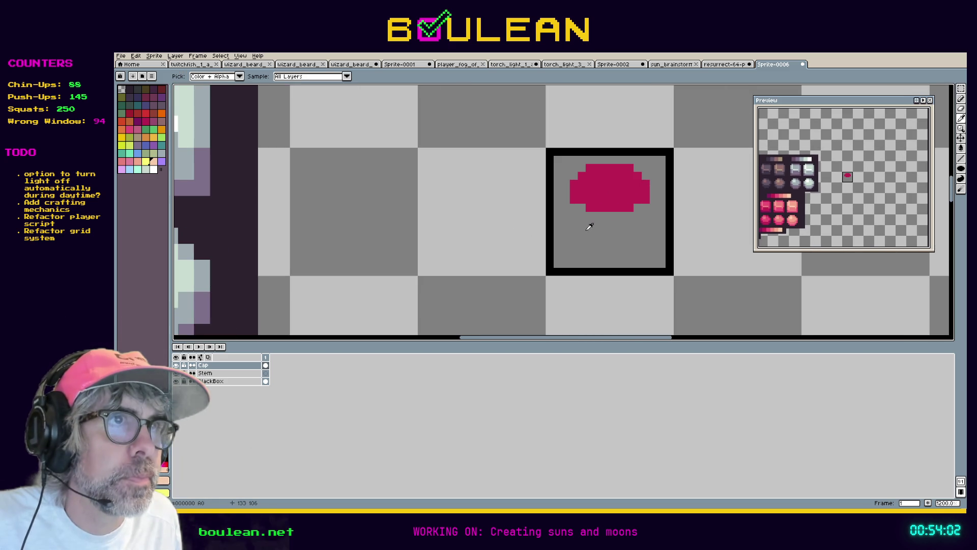
pyautogui.press('b')
pyautogui.click(604, 222)
pyautogui.click(250, 373)
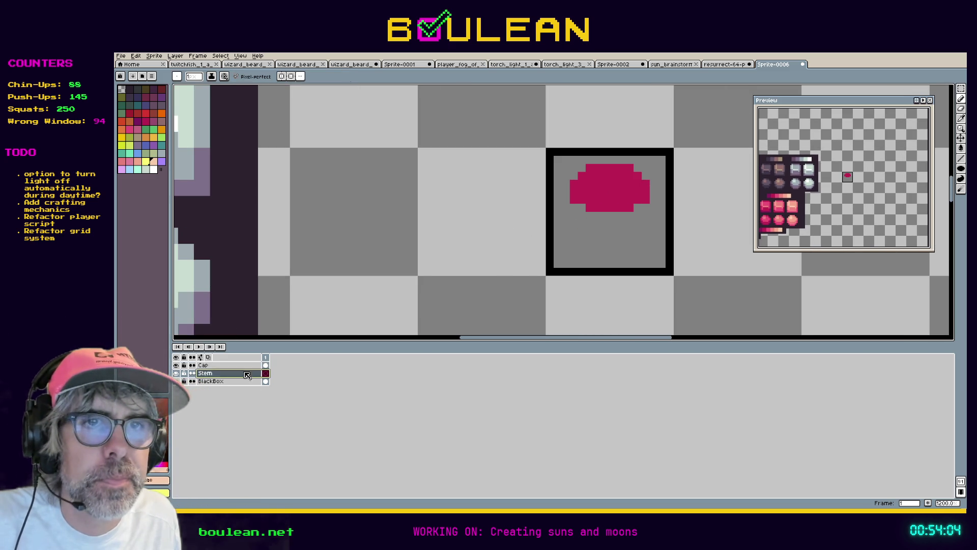
# Step: Draw the peach stem as two vertical columns below the cap, redoing the first attempt
pyautogui.moveTo(598, 217); pyautogui.dragTo(599, 240)
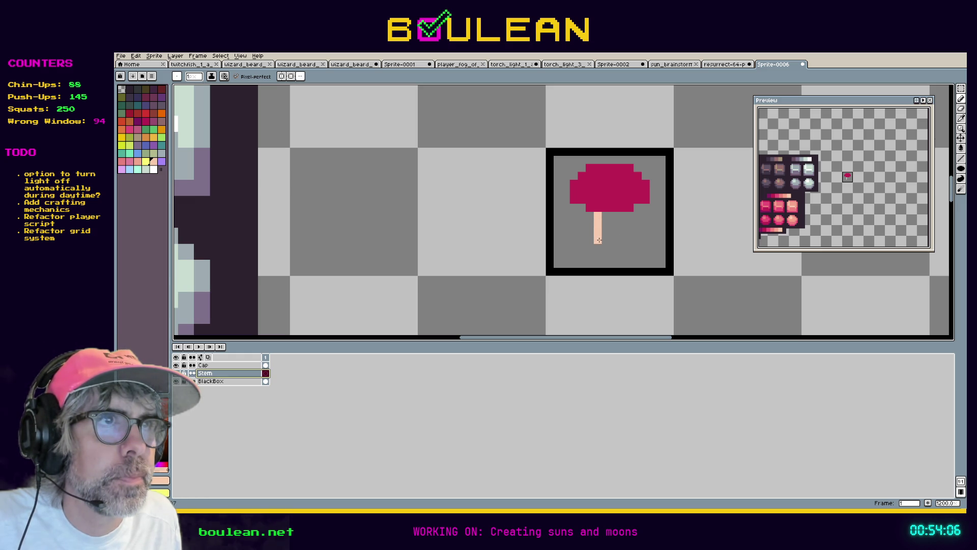
pyautogui.click(589, 247)
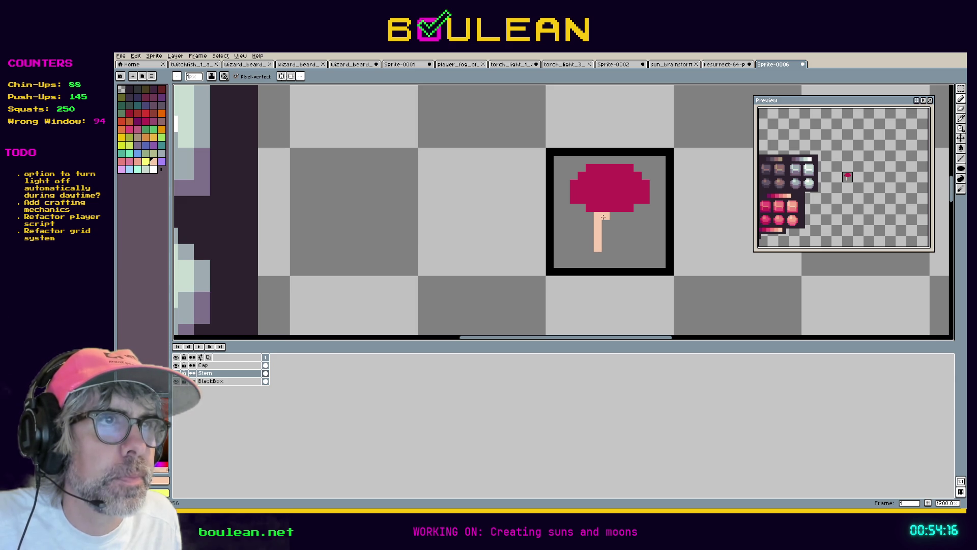
pyautogui.press('Delete')
pyautogui.moveTo(606, 214); pyautogui.dragTo(605, 259)
pyautogui.moveTo(614, 213); pyautogui.dragTo(615, 251)
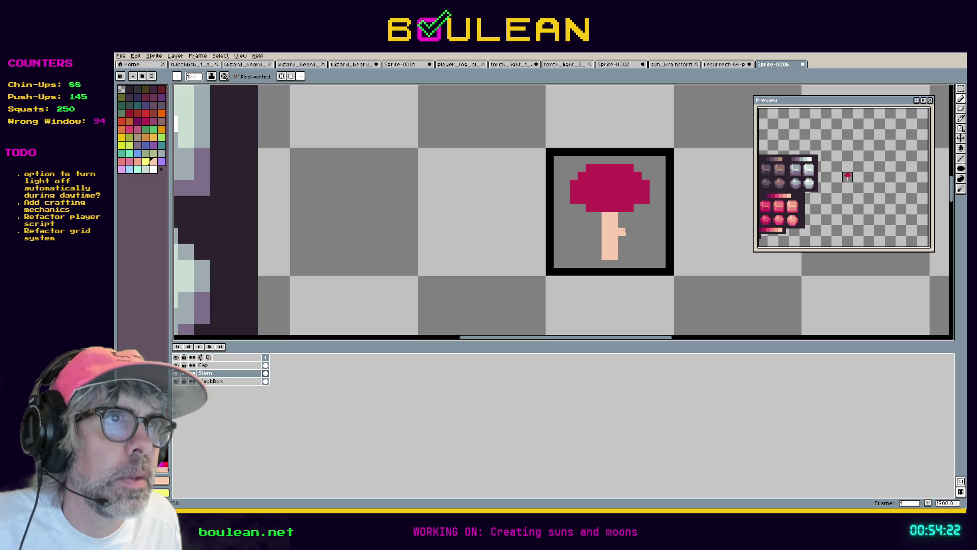
pyautogui.click(230, 366)
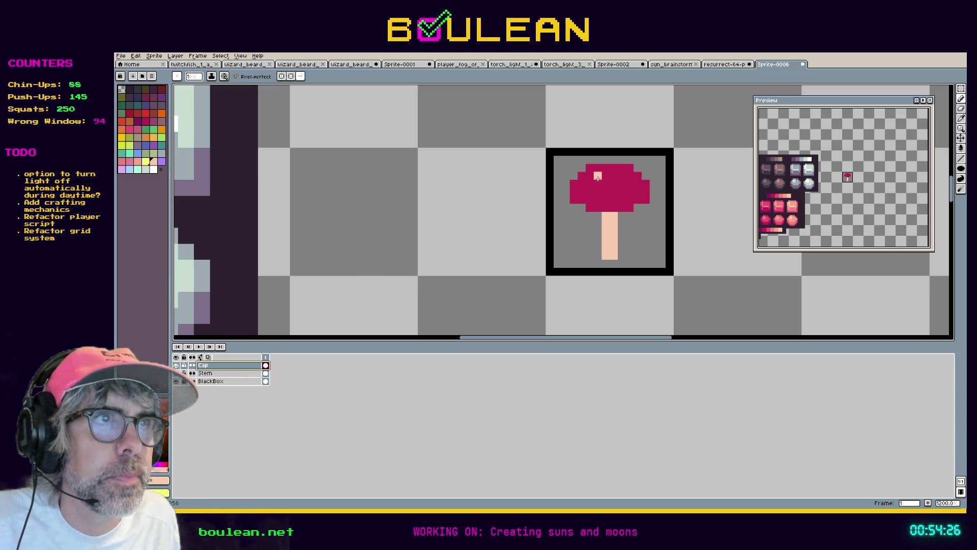
# Step: Zoom in and paint extra peach pixels to make the stem broader
pyautogui.scroll(-2, 263, 298)
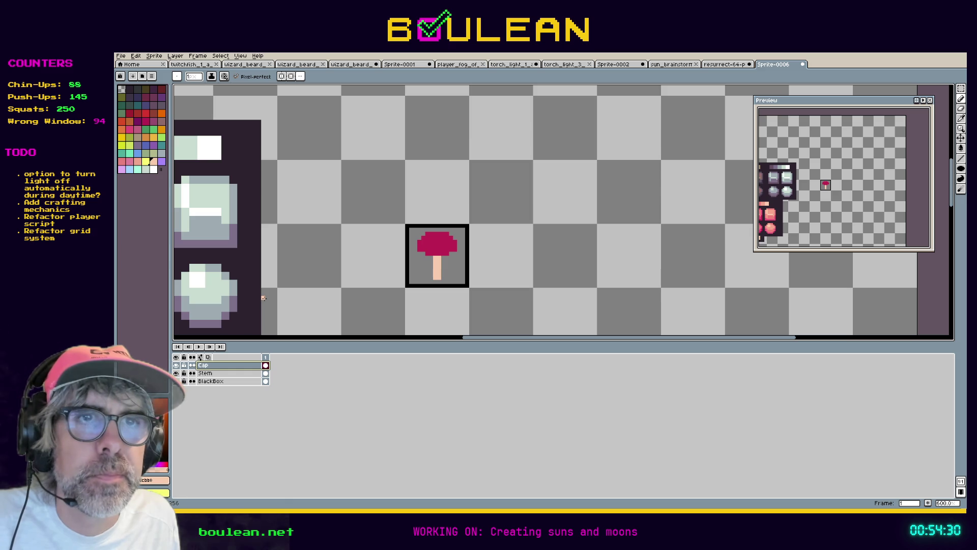
pyautogui.scroll(2, 419, 271)
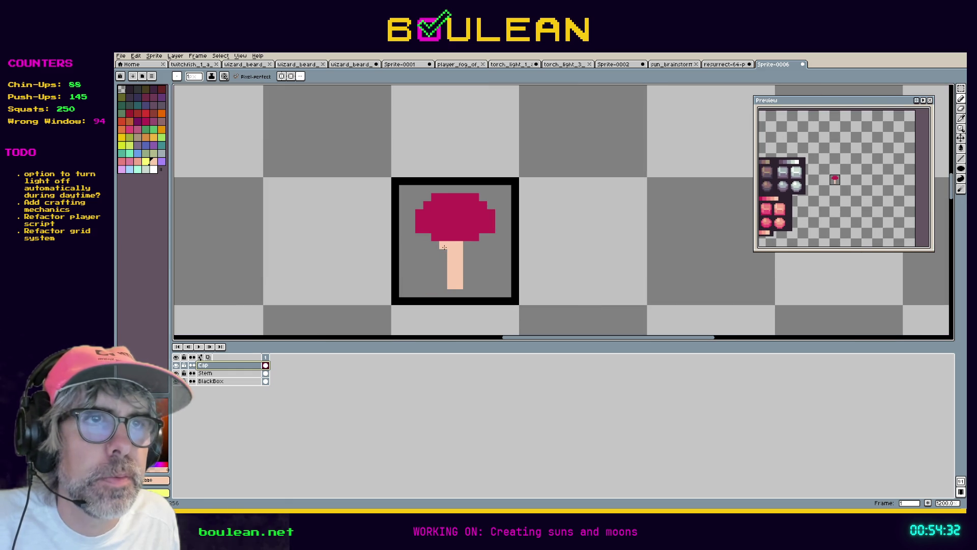
pyautogui.moveTo(443, 269)
pyautogui.mouseDown()
pyautogui.moveTo(441, 286)
pyautogui.moveTo(467, 273)
pyautogui.moveTo(468, 282)
pyautogui.mouseUp()
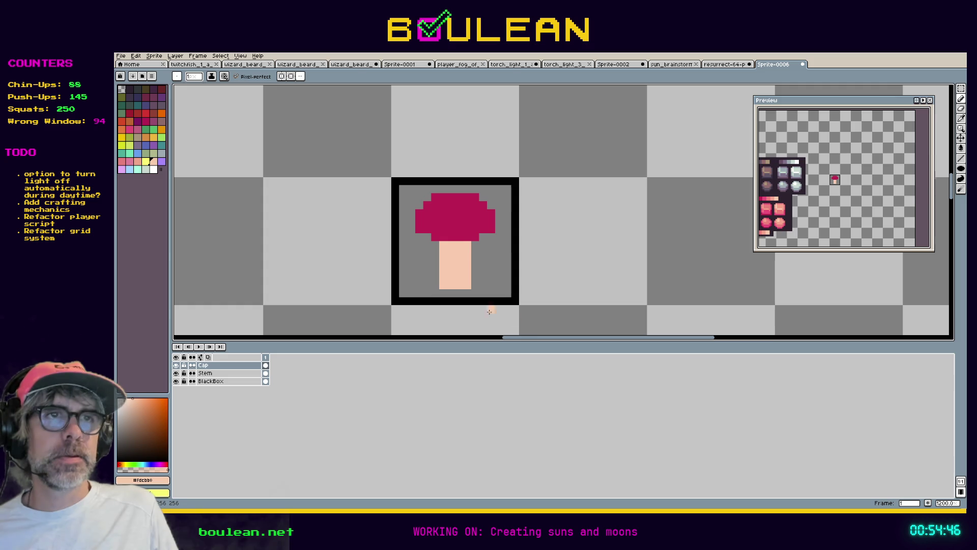
pyautogui.moveTo(521, 341)
pyautogui.mouseDown()
pyautogui.moveTo(395, 338)
pyautogui.moveTo(403, 338)
pyautogui.mouseUp()
pyautogui.scroll(-6, 355, 268)
pyautogui.press('i')
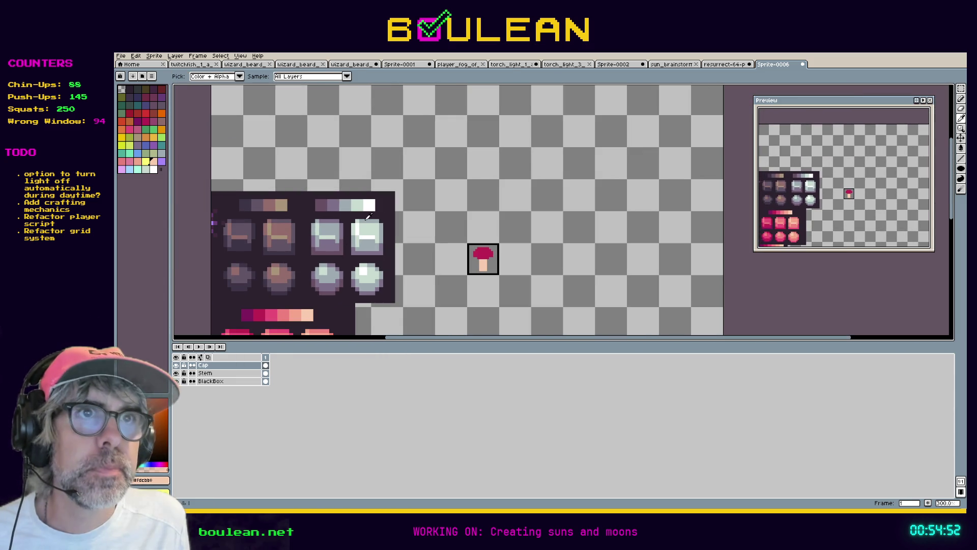
pyautogui.scroll(7, 486, 259)
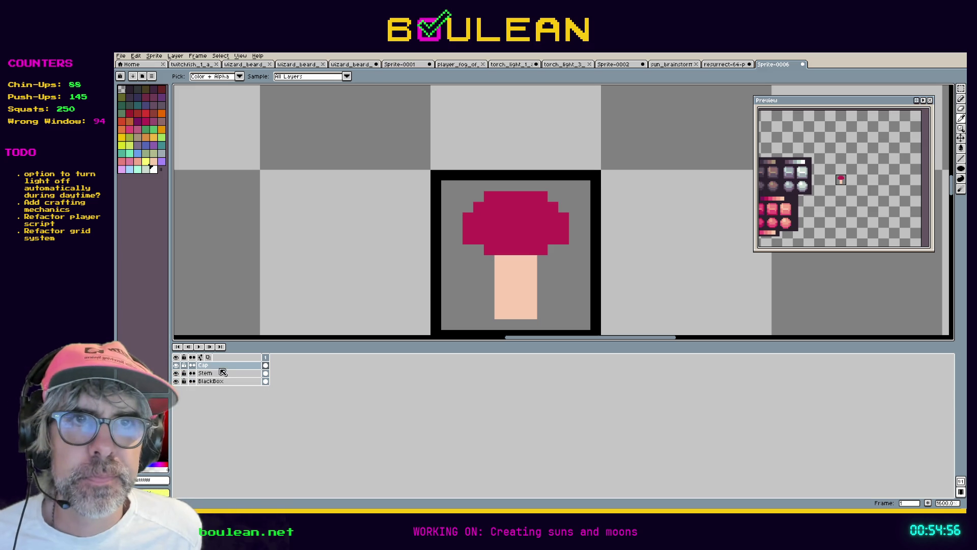
# Step: Paint five single-pixel white spots across the mushroom cap
pyautogui.press('b')
pyautogui.click(492, 229)
pyautogui.click(513, 219)
pyautogui.click(503, 210)
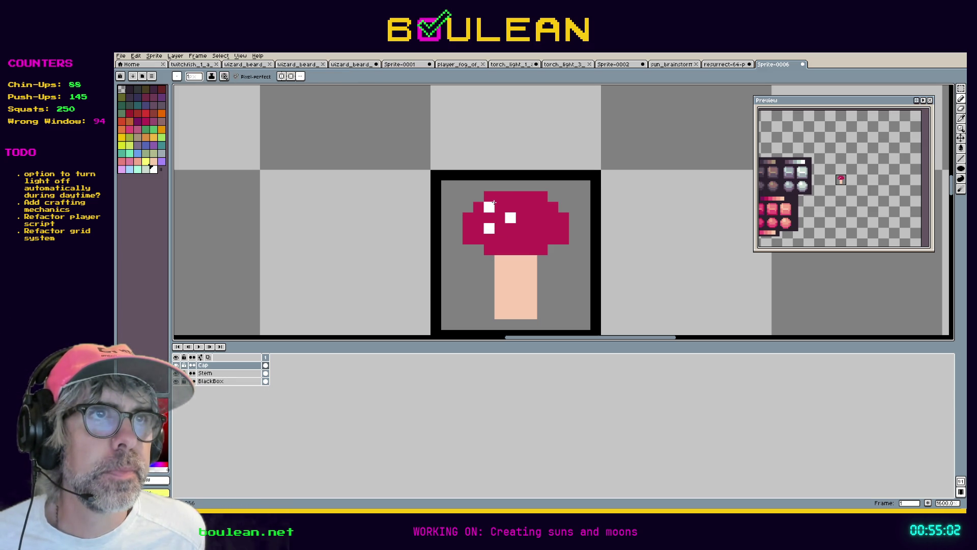
pyautogui.click(495, 200)
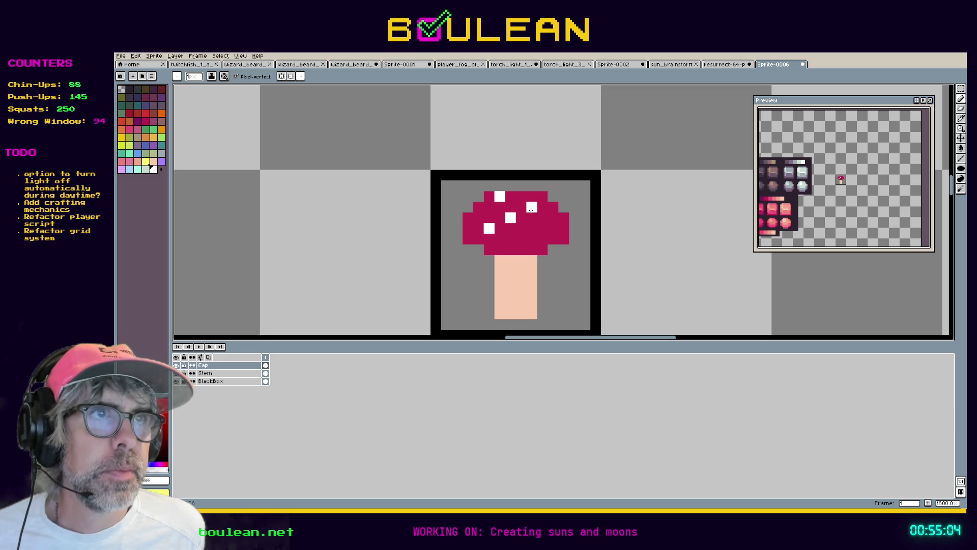
pyautogui.click(542, 228)
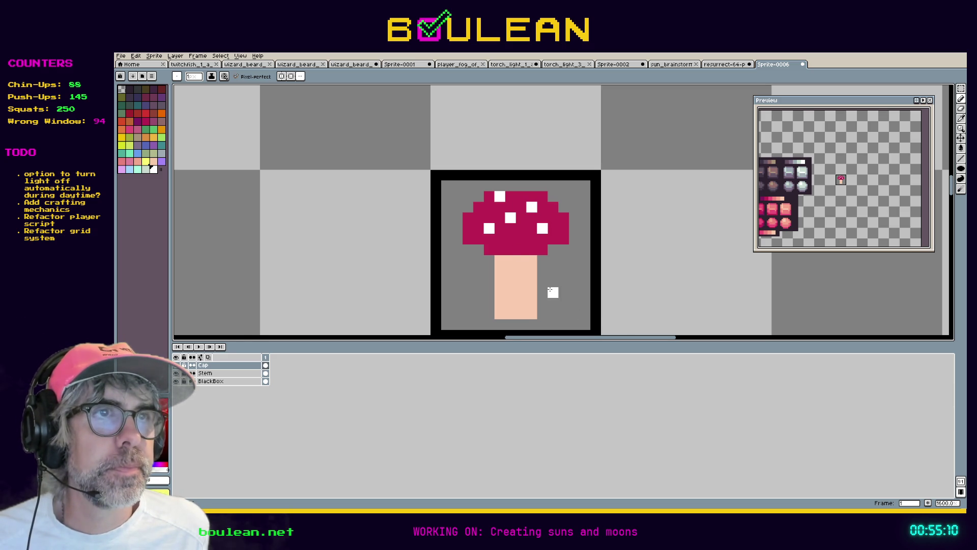
# Step: Sample the cap colour and set its HSV Value to 40 for a darker shade (ac204a)
pyautogui.press('i')
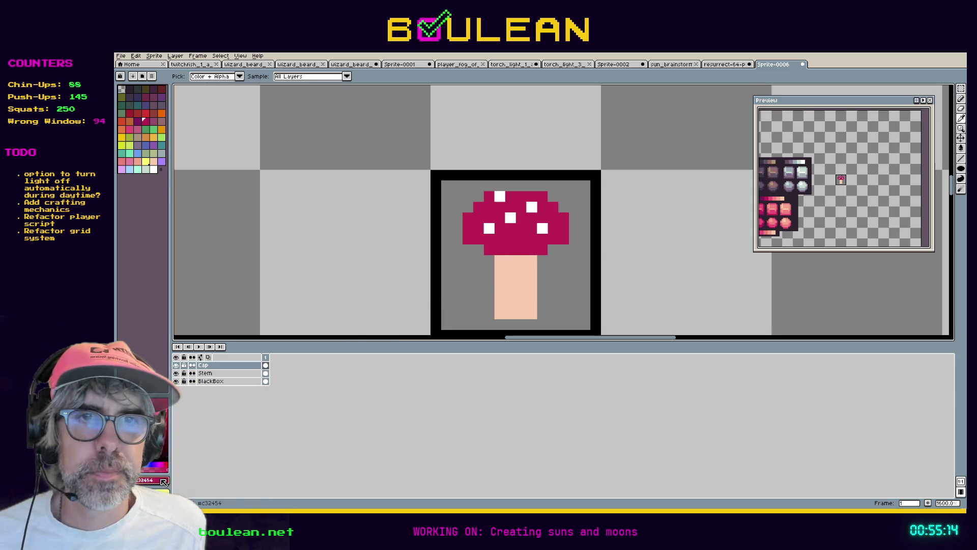
pyautogui.click(164, 482)
pyautogui.click(134, 426)
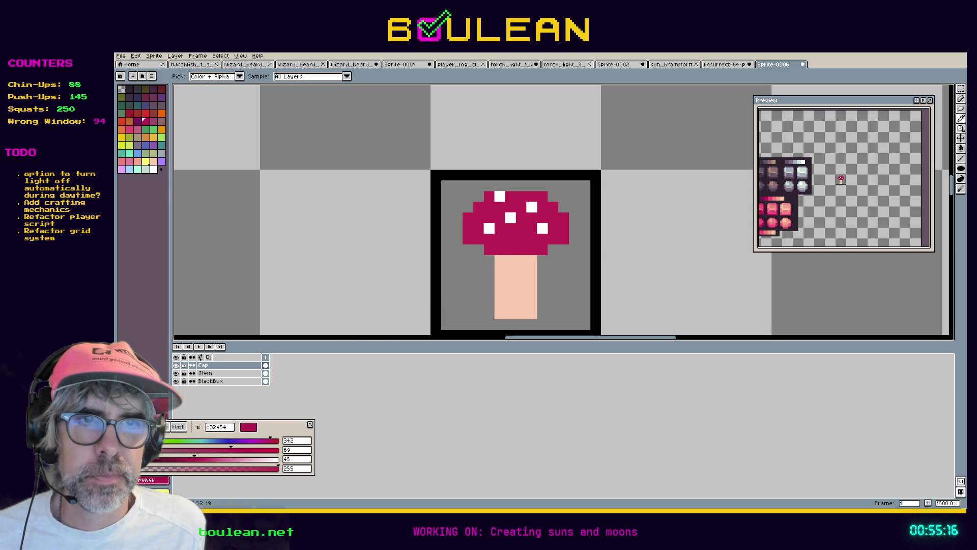
pyautogui.doubleClick(302, 461)
pyautogui.write('40')
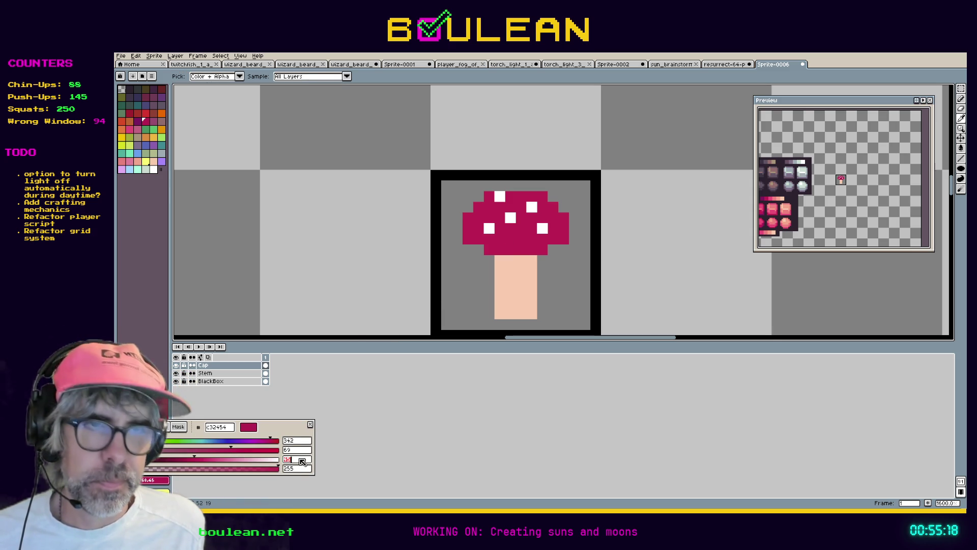
pyautogui.press('Return')
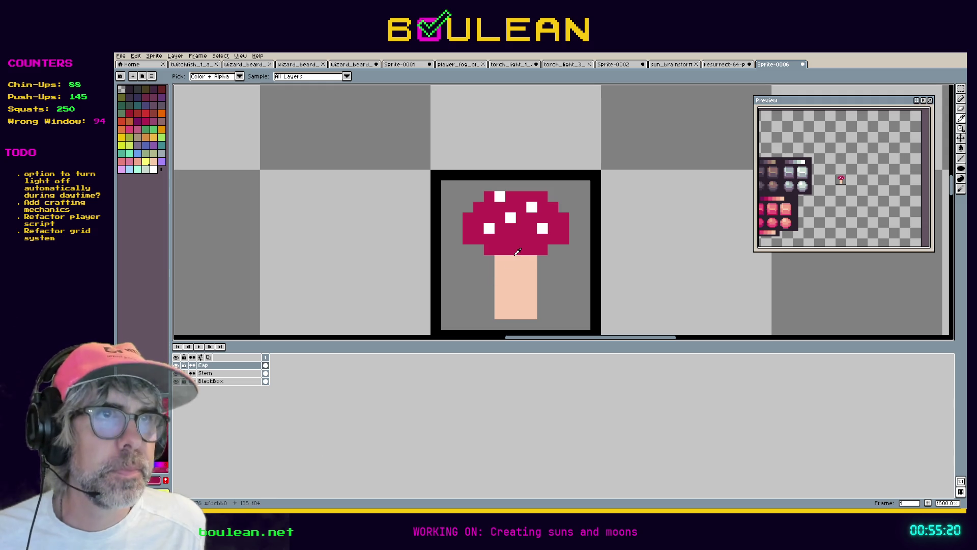
# Step: Add a new layer above Cap named Shadows, correcting the mistyped name
pyautogui.press('b')
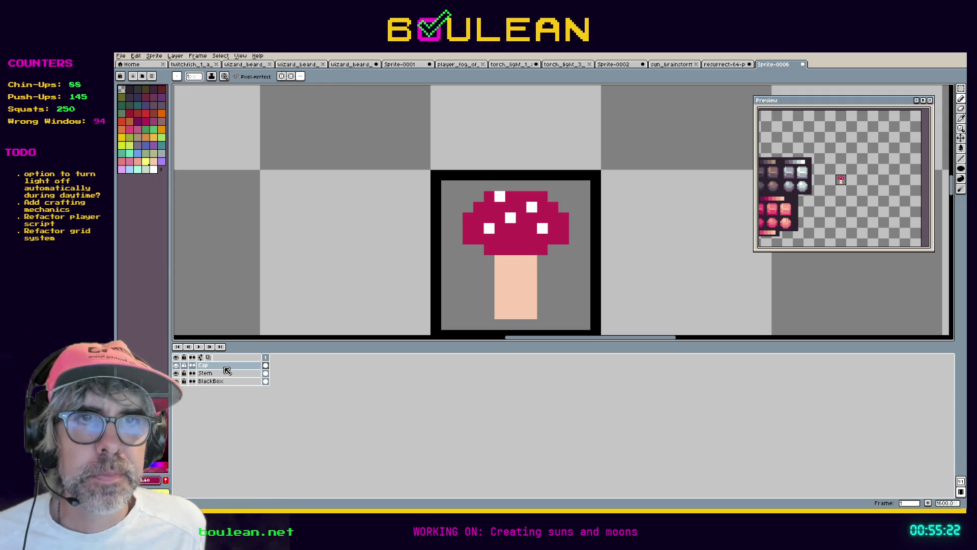
pyautogui.rightClick(225, 368)
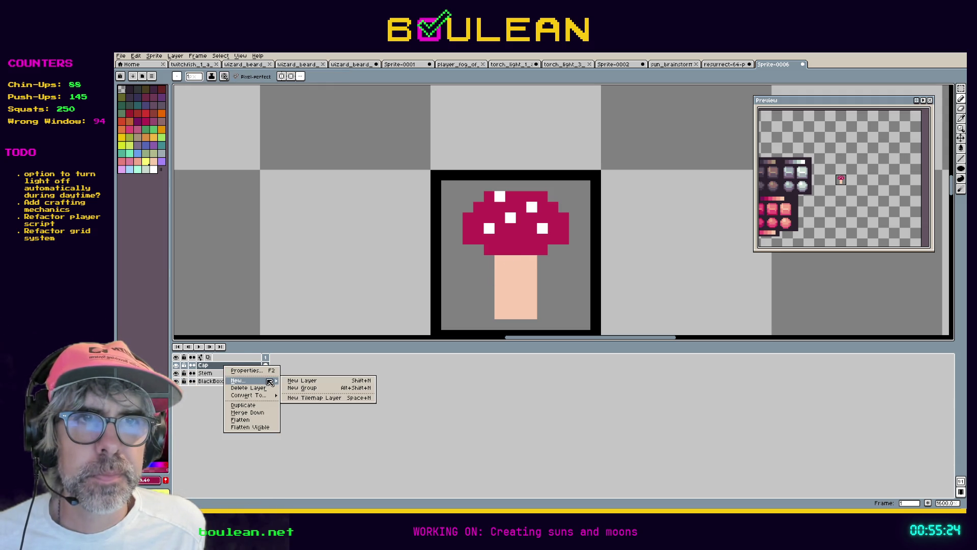
pyautogui.click(286, 382)
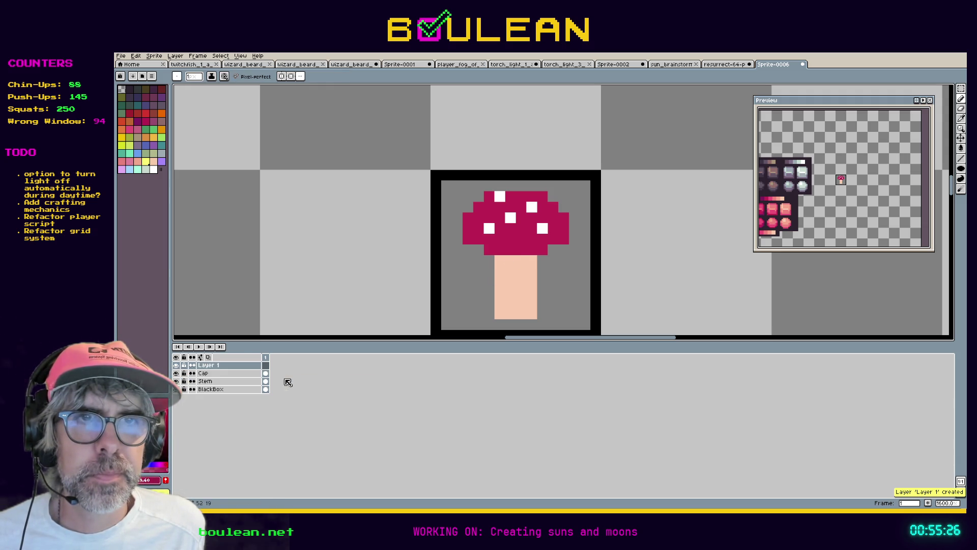
pyautogui.doubleClick(230, 366)
pyautogui.write('Sh')
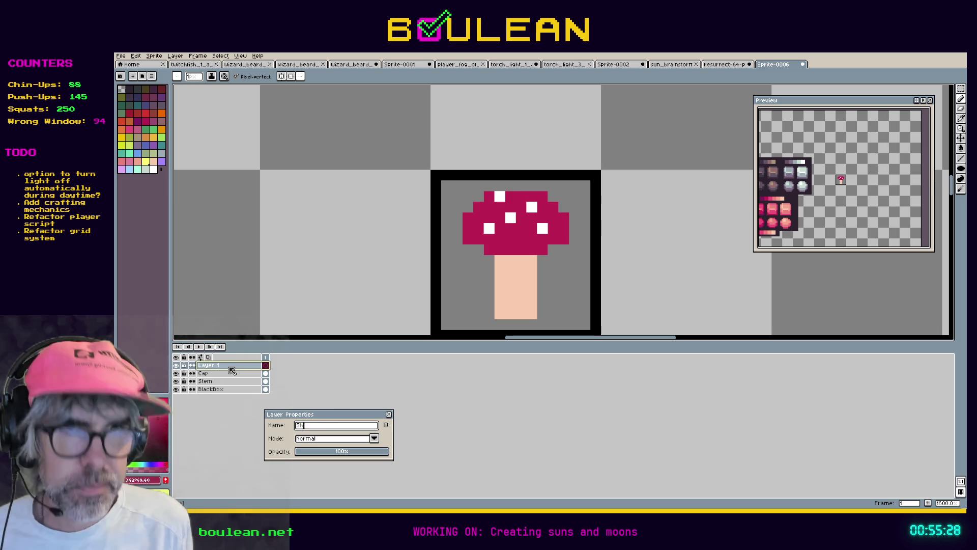
pyautogui.write('ardows')
pyautogui.press('Return')
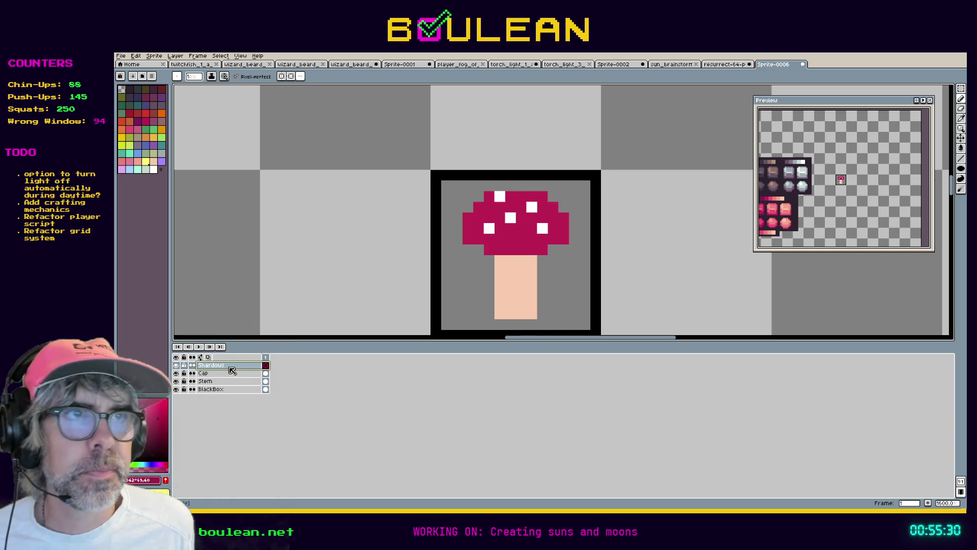
pyautogui.click(506, 258)
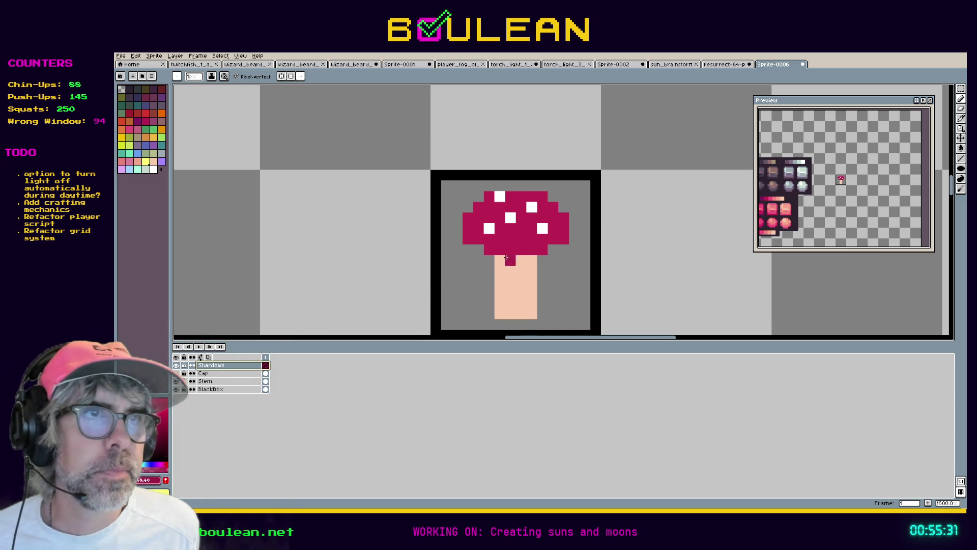
pyautogui.doubleClick(234, 367)
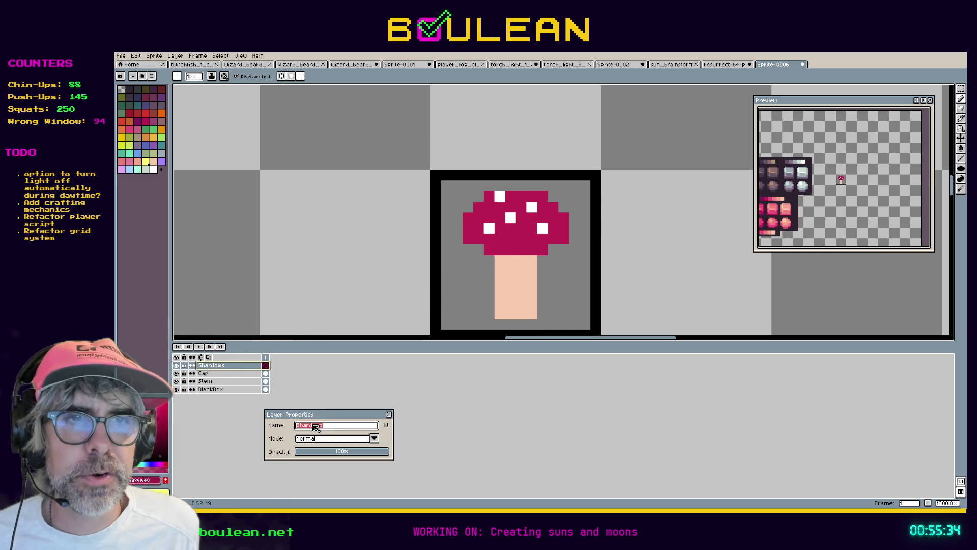
pyautogui.press('BackSpace')
pyautogui.press('Return')
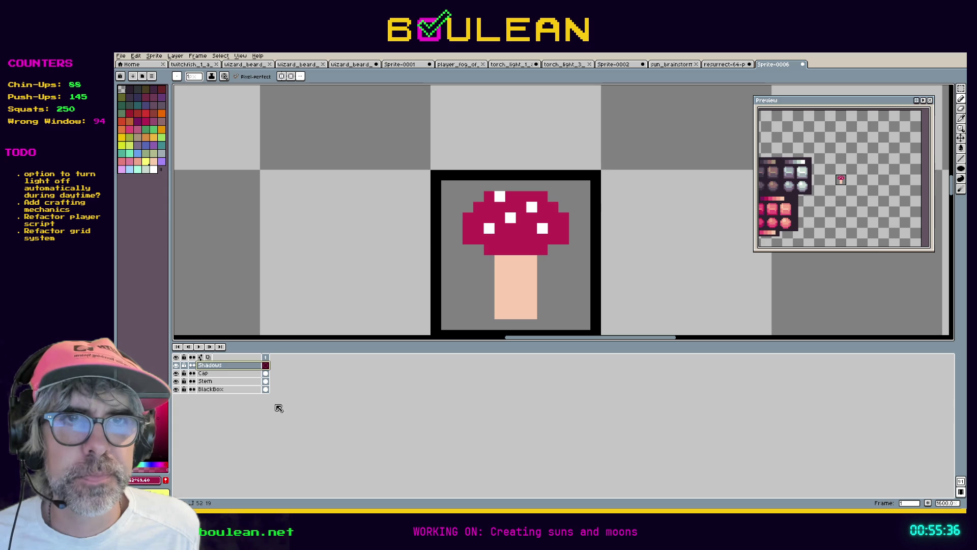
# Step: Add a new layer named Highlights above Shadows
pyautogui.rightClick(219, 367)
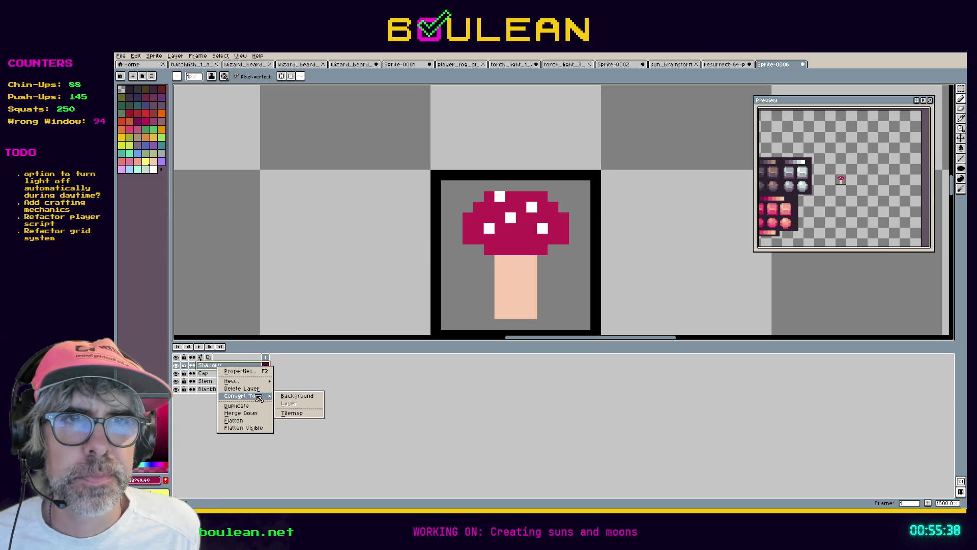
pyautogui.moveTo(260, 383)
pyautogui.click(290, 382)
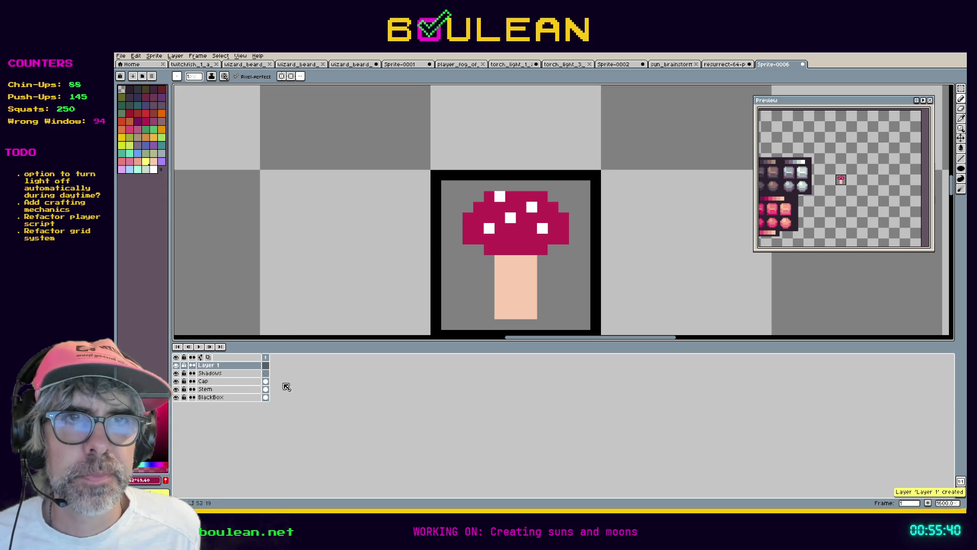
pyautogui.doubleClick(220, 367)
pyautogui.write('Highl')
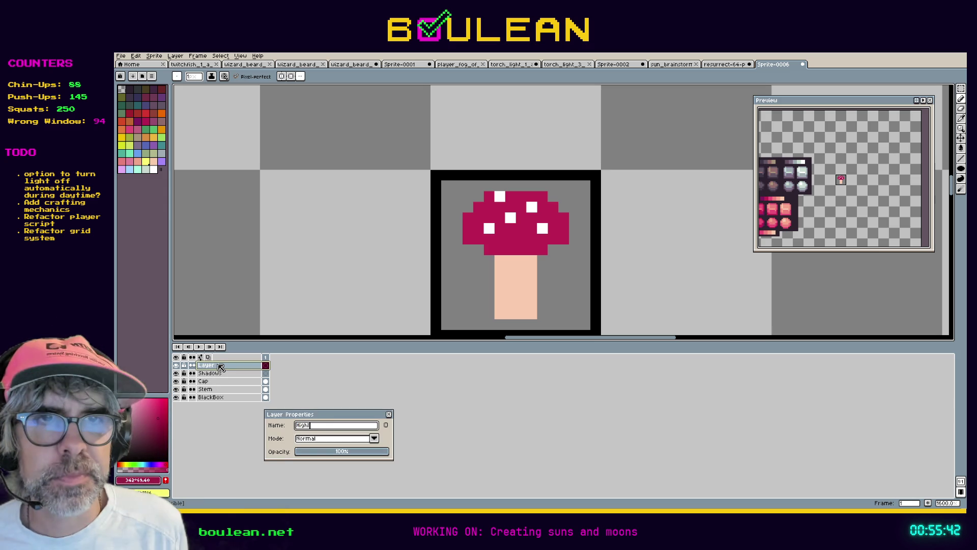
pyautogui.write('ts')
pyautogui.press('Return')
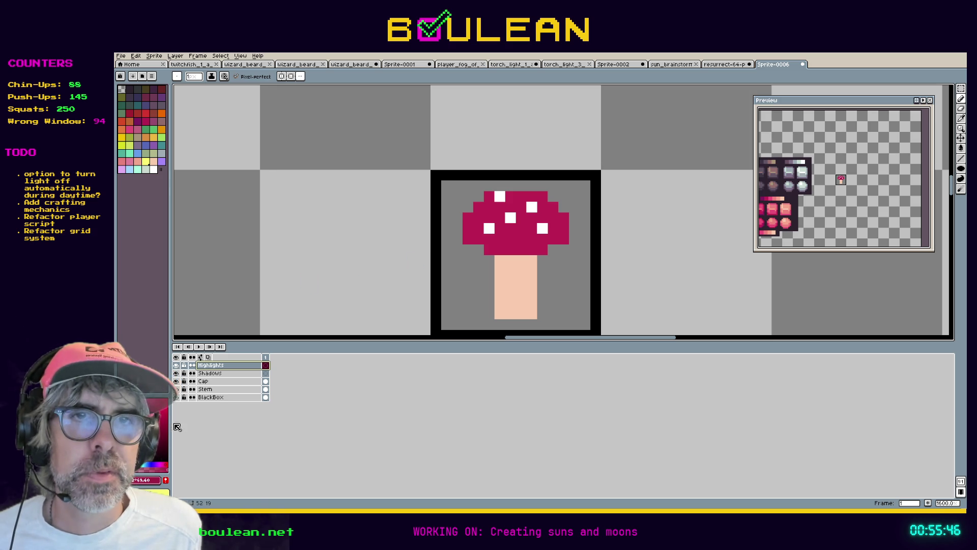
# Step: Add a new layer named Outline above Highlights
pyautogui.rightClick(219, 366)
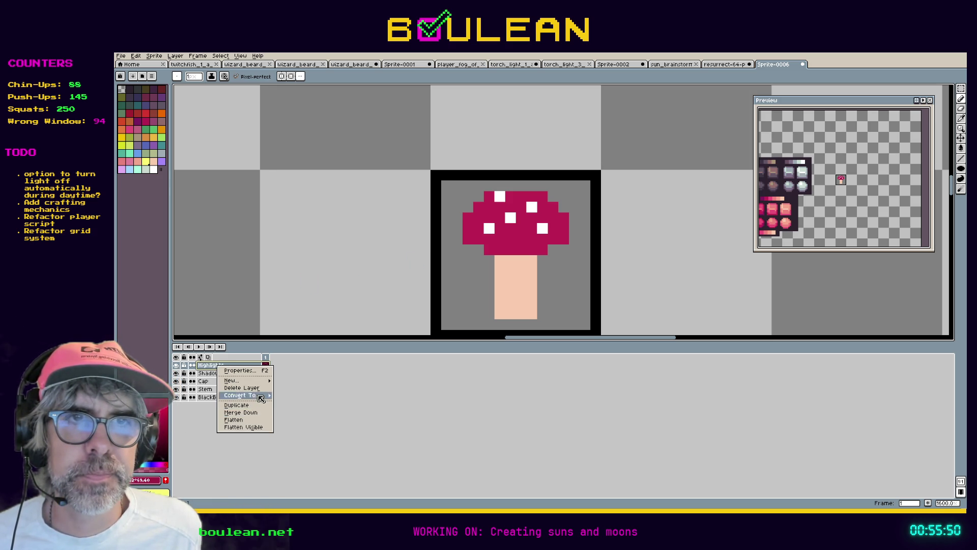
pyautogui.click(284, 385)
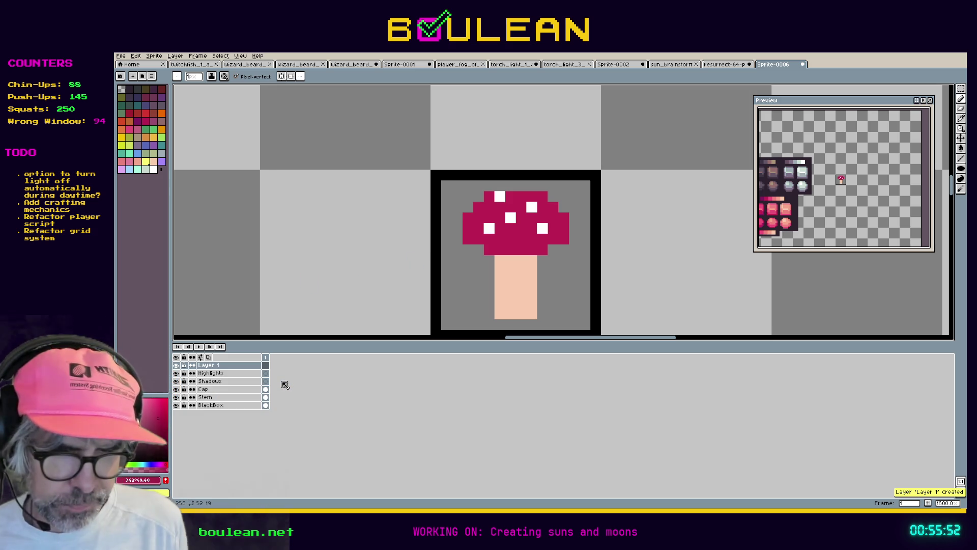
pyautogui.hotkey('shift', 'p')
pyautogui.write('Outline')
pyautogui.press('Return')
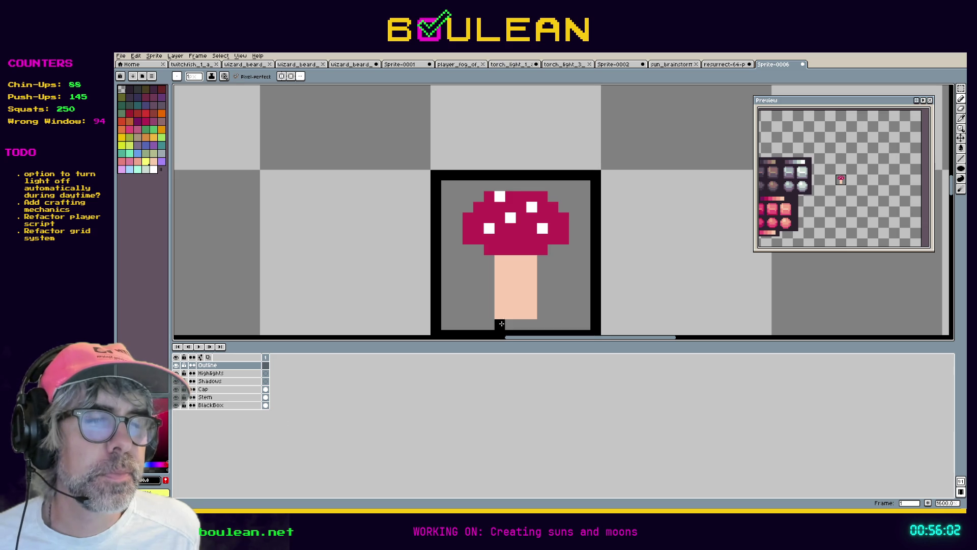
pyautogui.moveTo(469, 307); pyautogui.dragTo(450, 251)
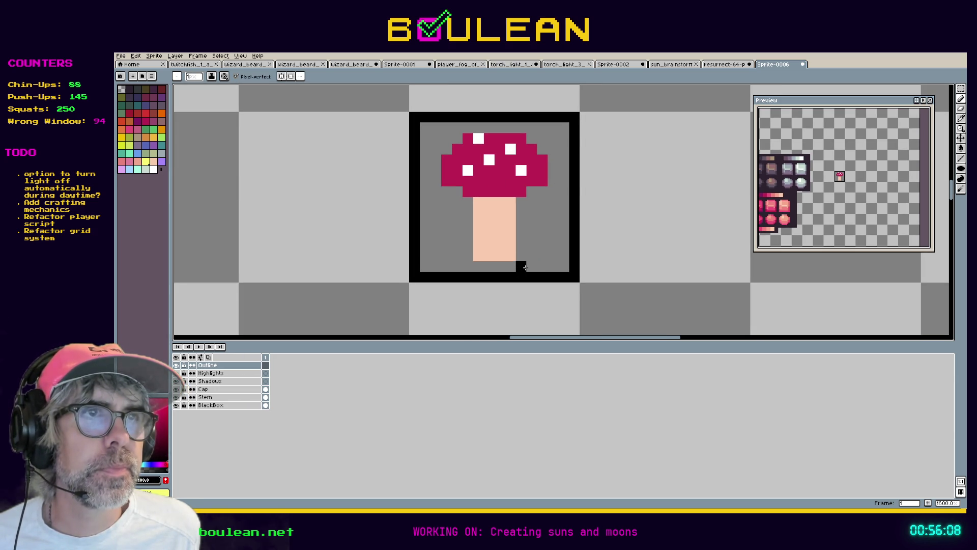
pyautogui.moveTo(531, 267); pyautogui.dragTo(531, 245)
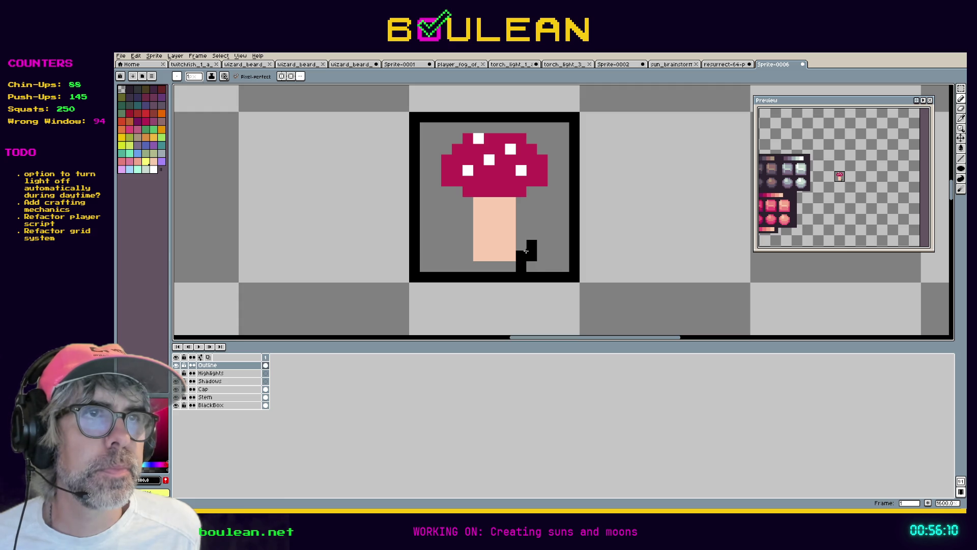
pyautogui.press('ctrl')
pyautogui.hotkey('ctrl', 'z')
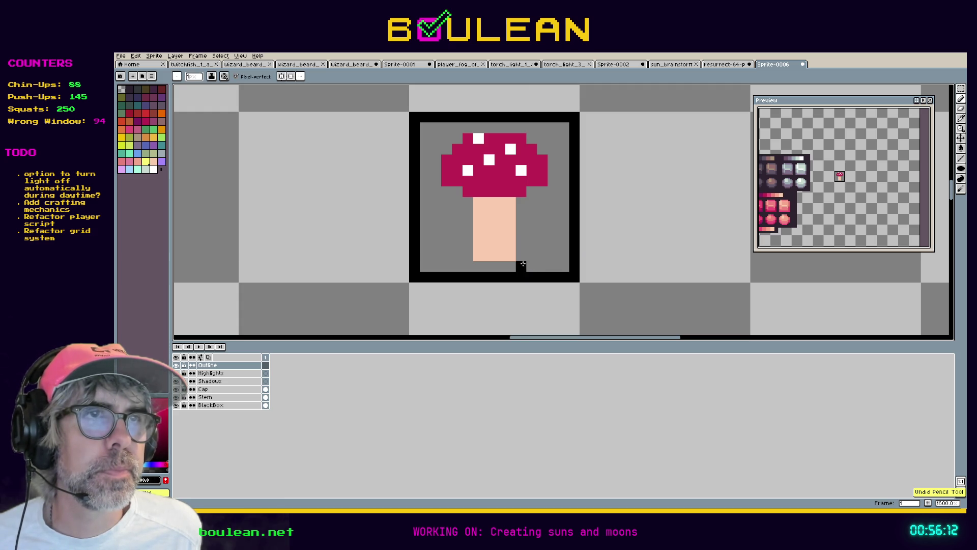
# Step: Select everything on the Stem layer and move the stem down one pixel
pyautogui.click(232, 397)
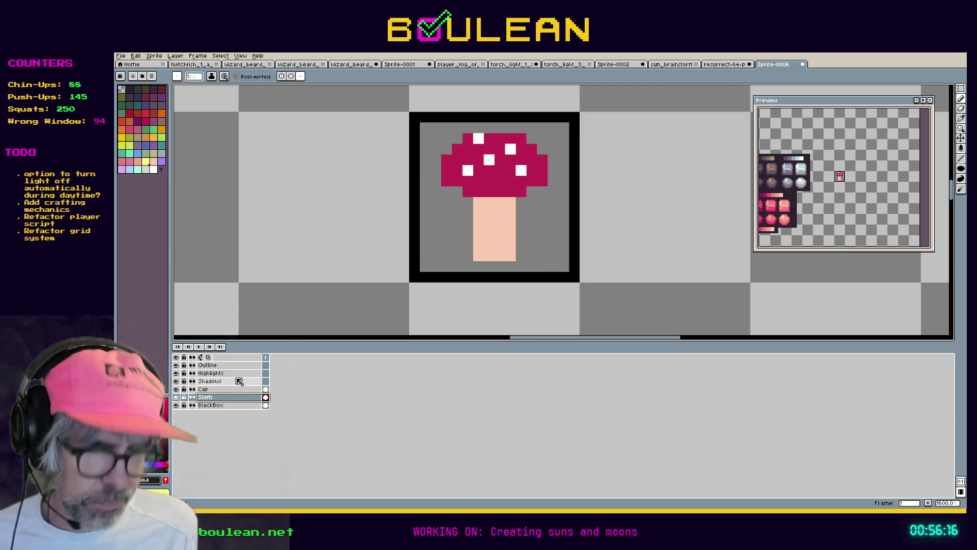
pyautogui.click(433, 246)
pyautogui.press('m')
pyautogui.hotkey('ctrl', 'a')
pyautogui.moveTo(491, 229); pyautogui.dragTo(492, 238)
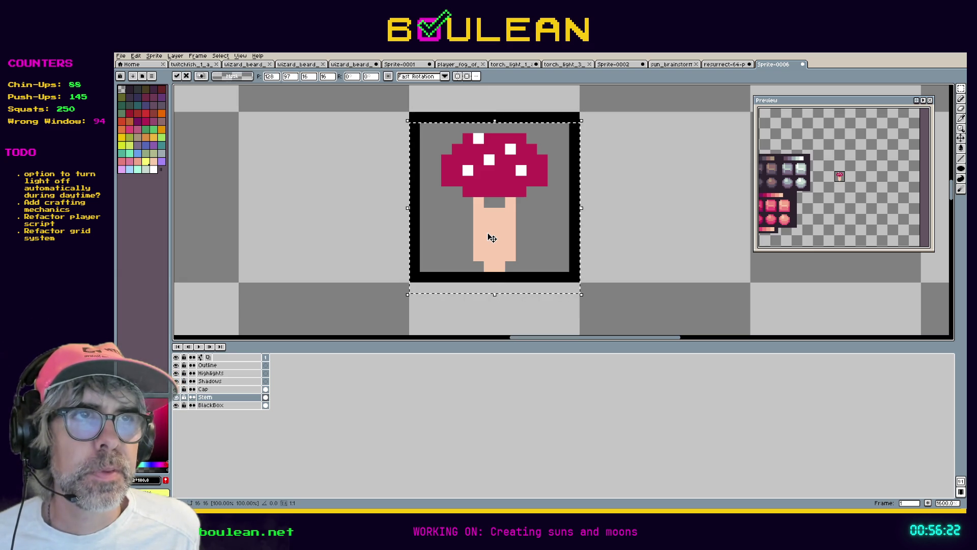
pyautogui.hotkey('ctrl', 'd')
# Step: Try a connected Magic Wand selection and black fill on the stem, then undo it
pyautogui.press('w')
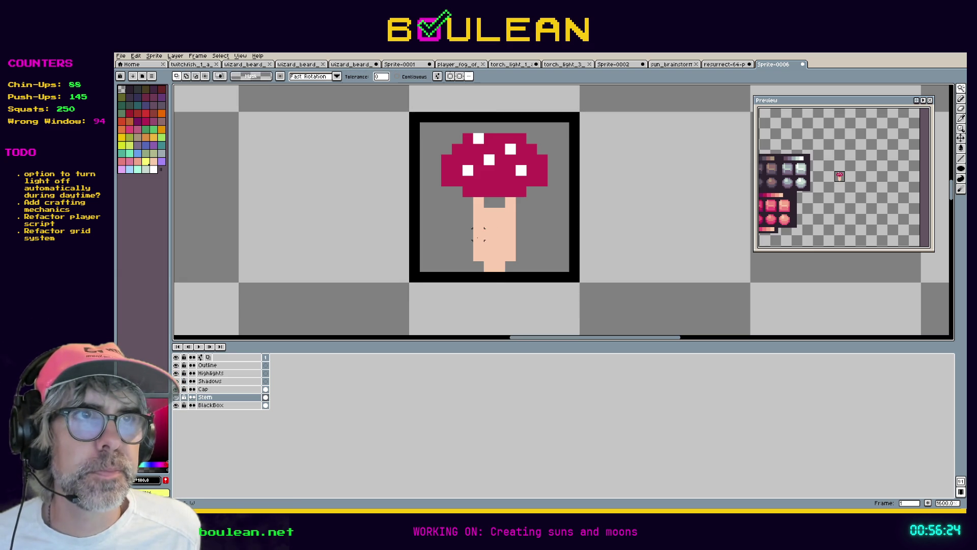
pyautogui.click(478, 235)
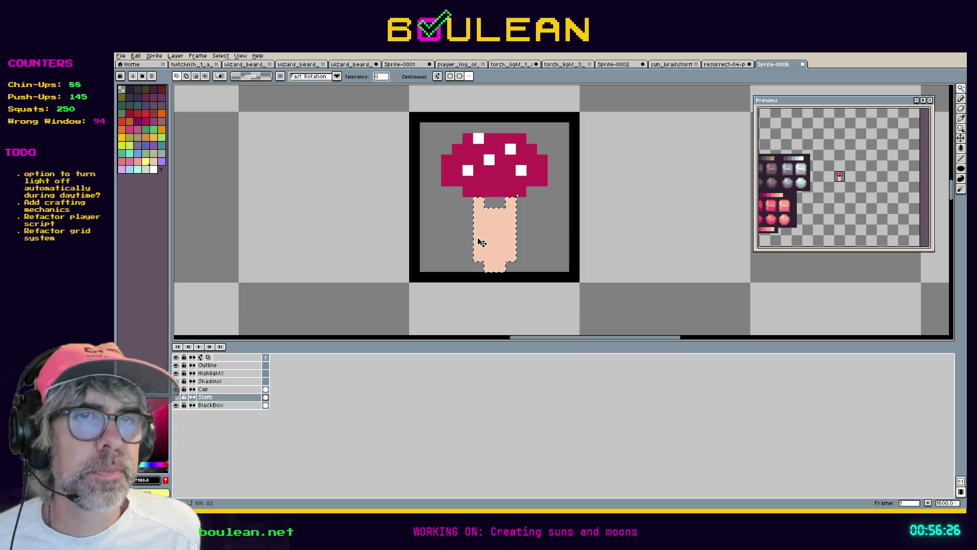
pyautogui.hotkey('ctrl', 'd')
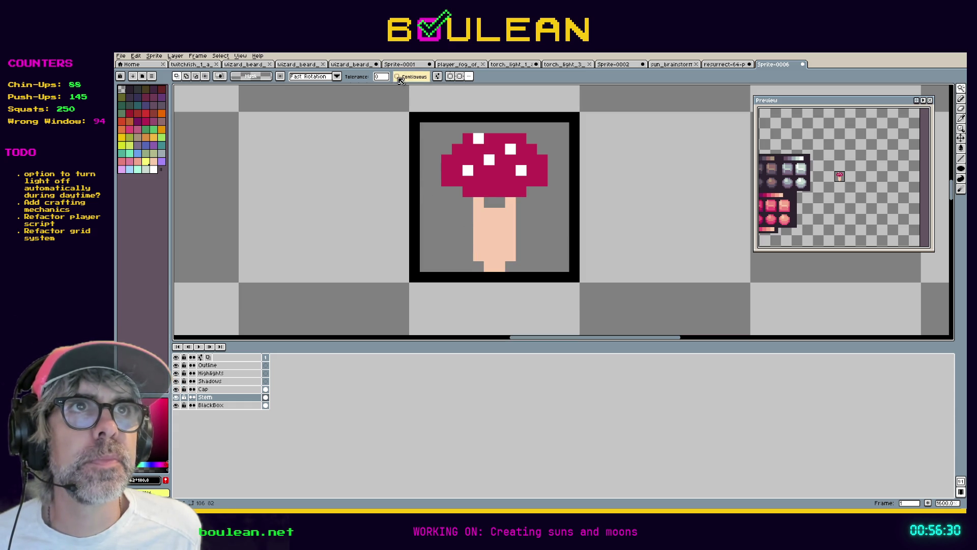
pyautogui.click(397, 76)
pyautogui.click(479, 233)
pyautogui.hotkey('ctrl', 'z')
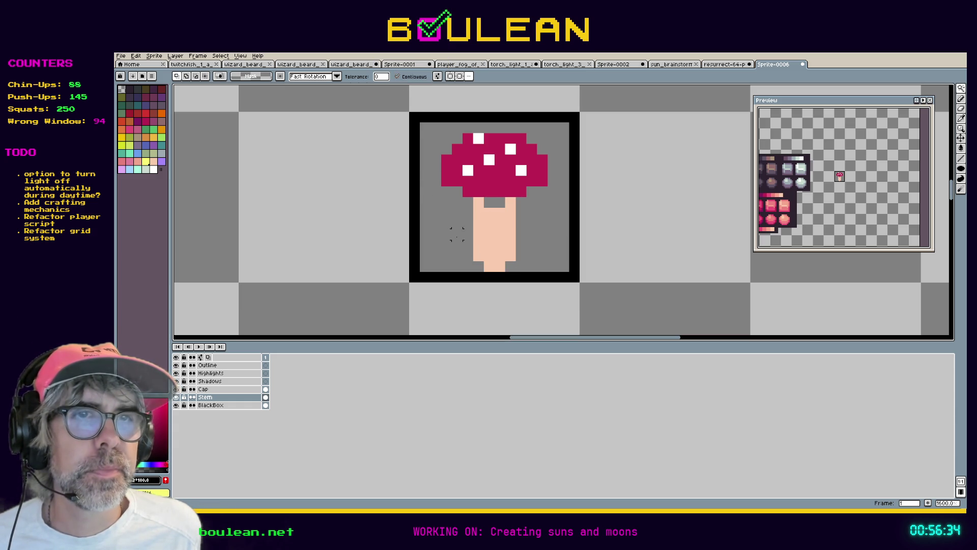
# Step: Select both thin peach stem columns, toggling layer visibility to inspect them
pyautogui.click(177, 397)
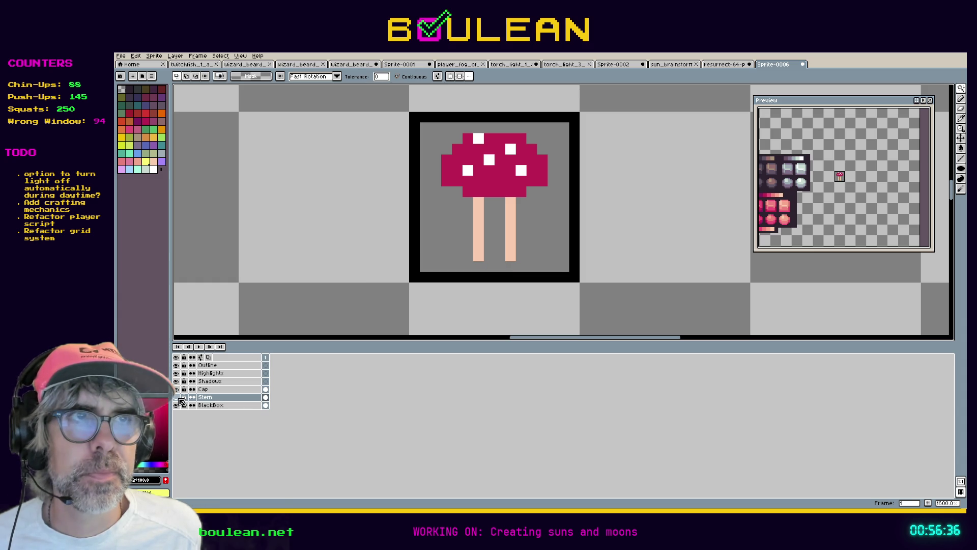
pyautogui.moveTo(471, 195); pyautogui.dragTo(485, 262)
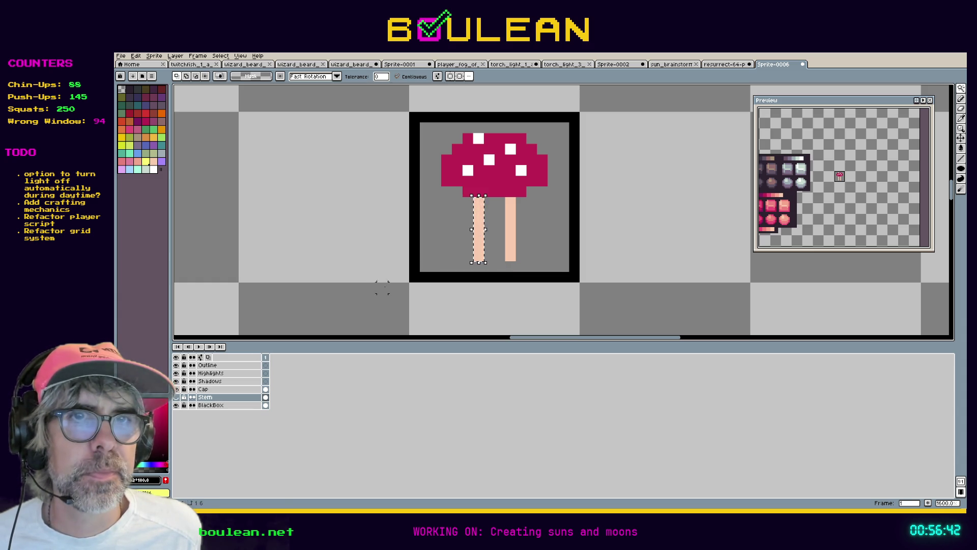
pyautogui.click(176, 389)
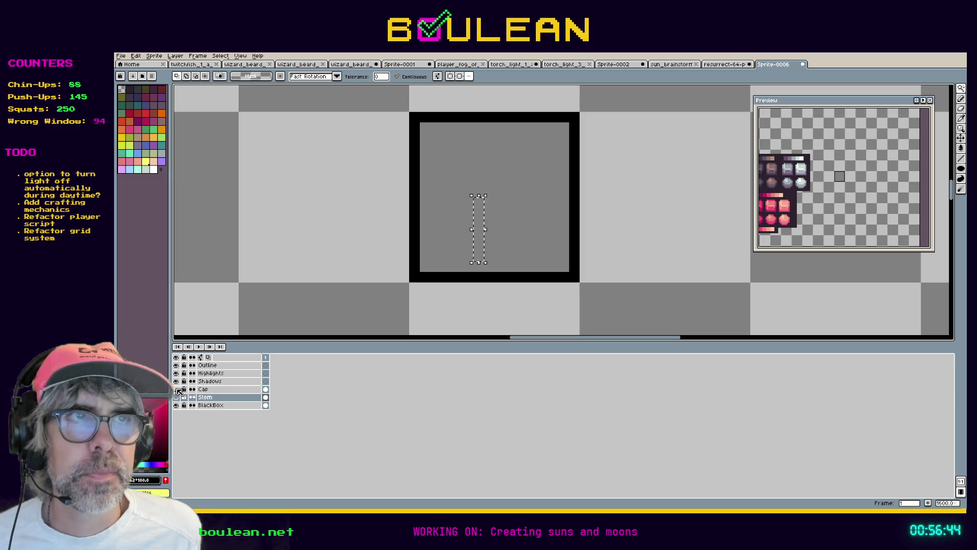
pyautogui.click(177, 389)
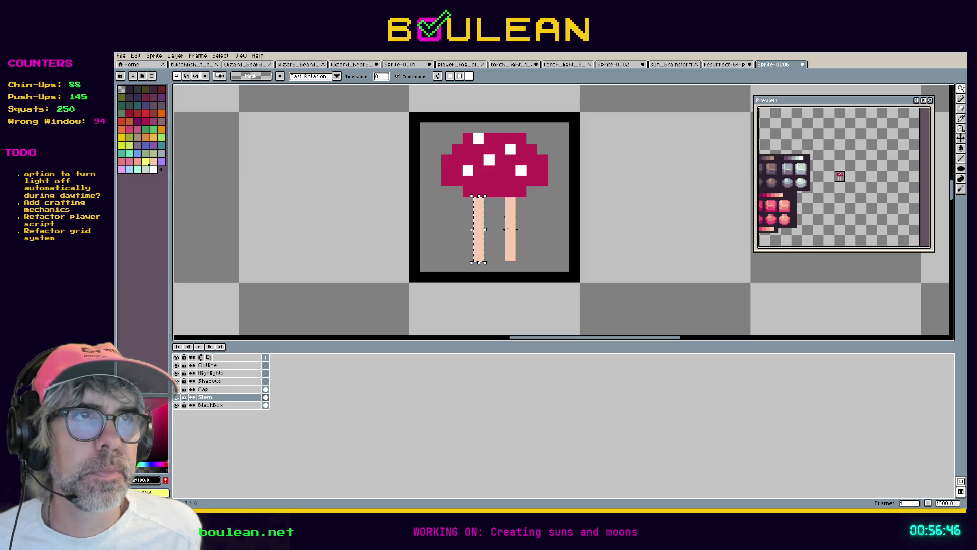
pyautogui.keyDown('shift'); pyautogui.click(509, 228); pyautogui.keyUp('shift')
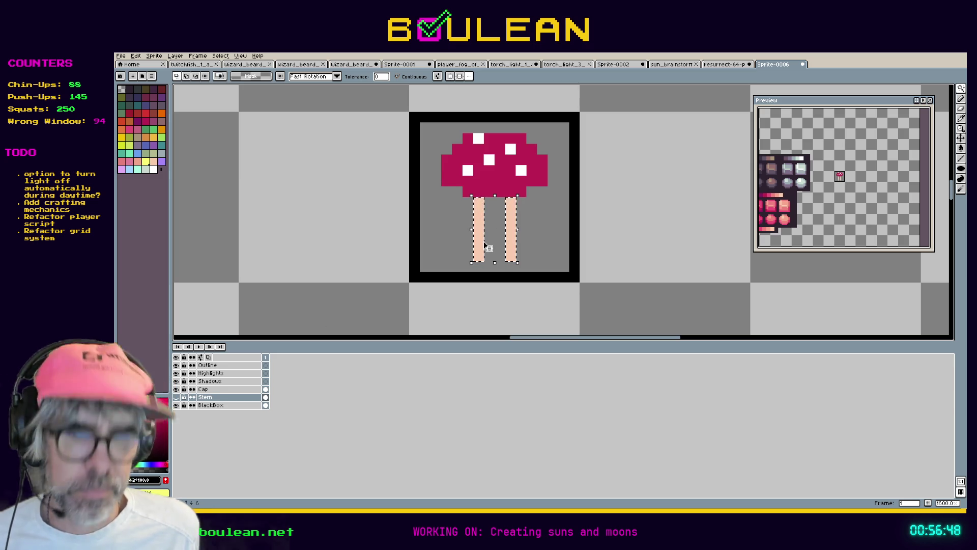
pyautogui.click(219, 389)
pyautogui.click(215, 398)
pyautogui.click(176, 397)
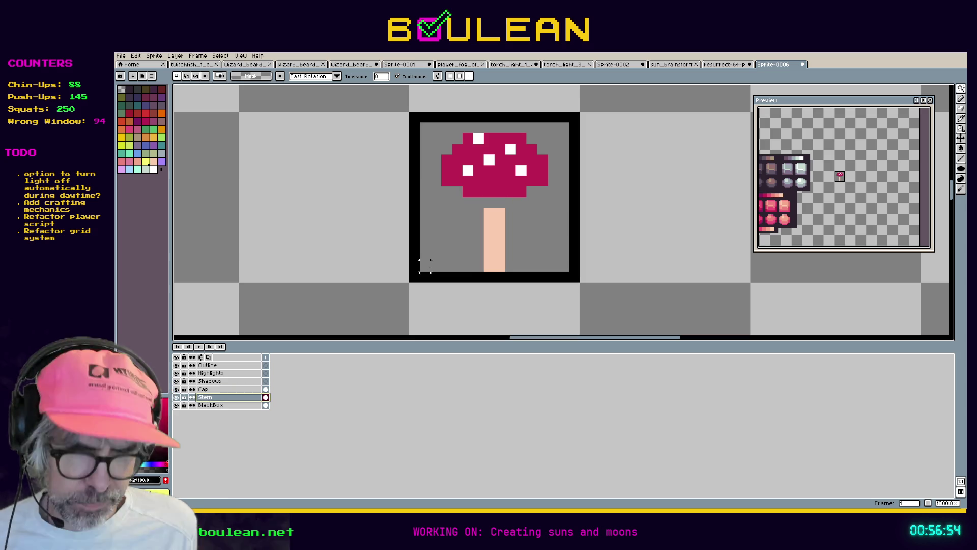
# Step: Resize the selected stem from 2 to 4 pixels wide into one solid block
pyautogui.hotkey('ctrl', 't')
pyautogui.moveTo(486, 239)
pyautogui.mouseDown()
pyautogui.moveTo(481, 226)
pyautogui.moveTo(486, 239)
pyautogui.mouseUp()
pyautogui.press('Return')
pyautogui.press('Escape')
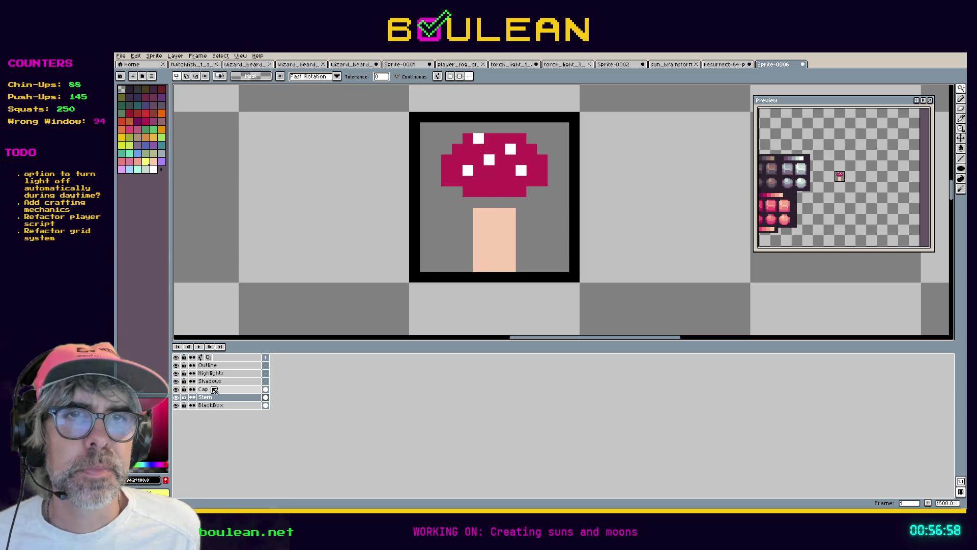
pyautogui.click(213, 389)
# Step: Select the whole cap and move it down one pixel onto the stem
pyautogui.press('b')
pyautogui.hotkey('ctrl', 't')
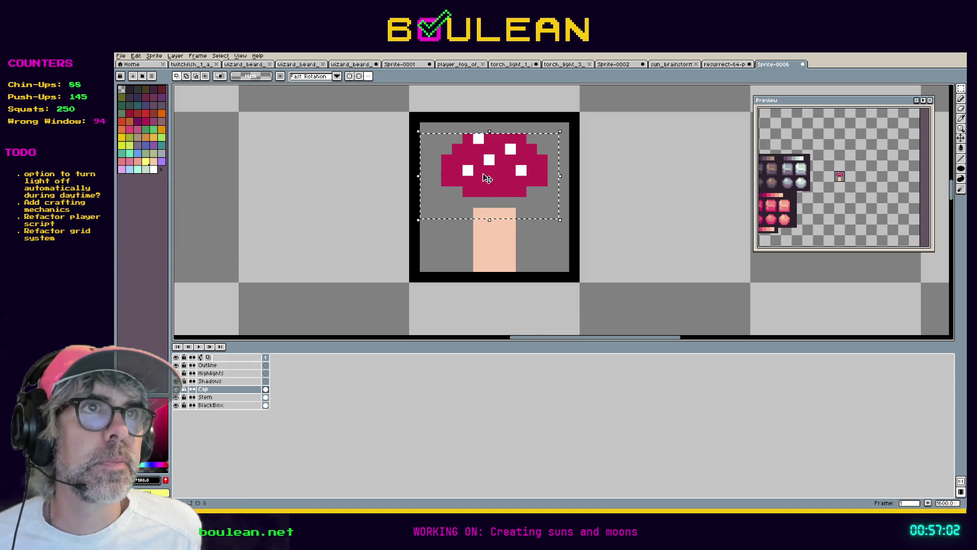
pyautogui.moveTo(499, 186); pyautogui.dragTo(497, 196)
pyautogui.press('Return')
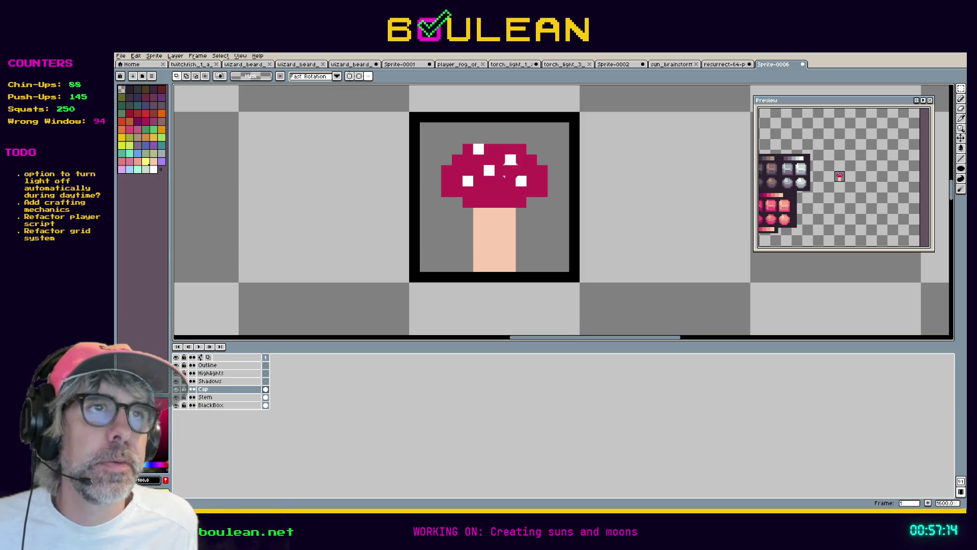
pyautogui.scroll(2, 437, 168)
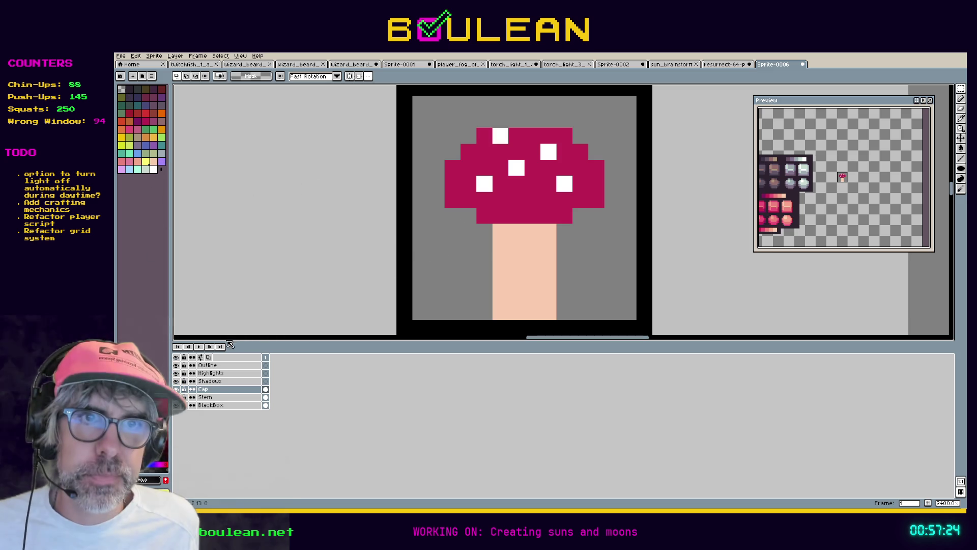
# Step: On the Outline layer, trace a black outline around the cap and stem
pyautogui.click(217, 367)
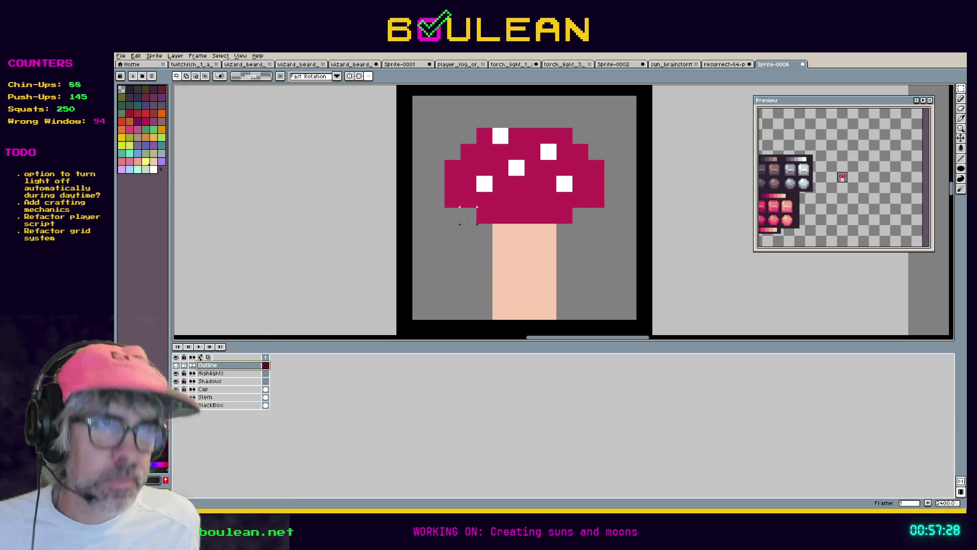
pyautogui.press('b')
pyautogui.click(482, 227)
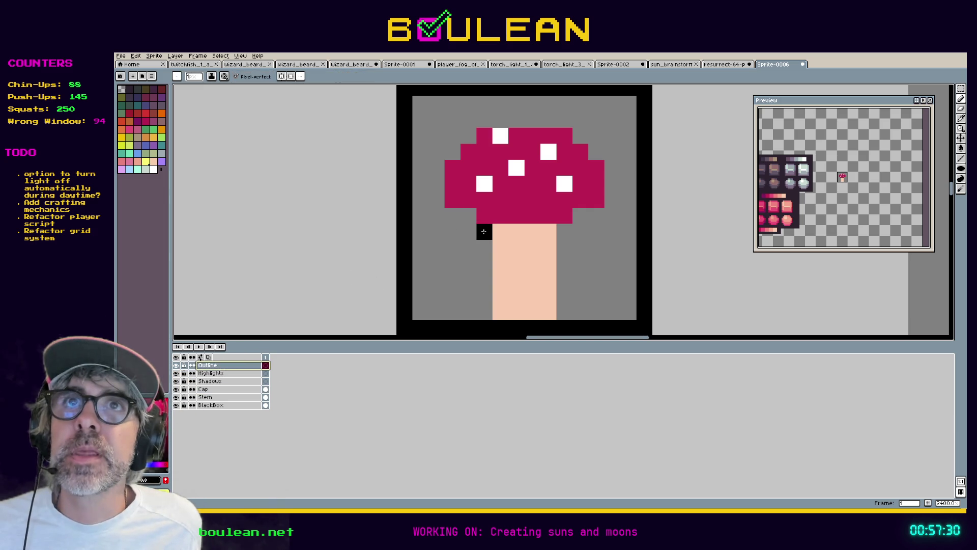
pyautogui.moveTo(471, 227)
pyautogui.mouseDown()
pyautogui.moveTo(468, 215)
pyautogui.moveTo(436, 216)
pyautogui.moveTo(433, 170)
pyautogui.moveTo(453, 136)
pyautogui.moveTo(474, 123)
pyautogui.moveTo(583, 120)
pyautogui.moveTo(579, 133)
pyautogui.moveTo(596, 135)
pyautogui.moveTo(596, 153)
pyautogui.moveTo(613, 152)
pyautogui.moveTo(613, 201)
pyautogui.moveTo(610, 217)
pyautogui.moveTo(582, 214)
pyautogui.moveTo(561, 231)
pyautogui.moveTo(564, 313)
pyautogui.mouseUp()
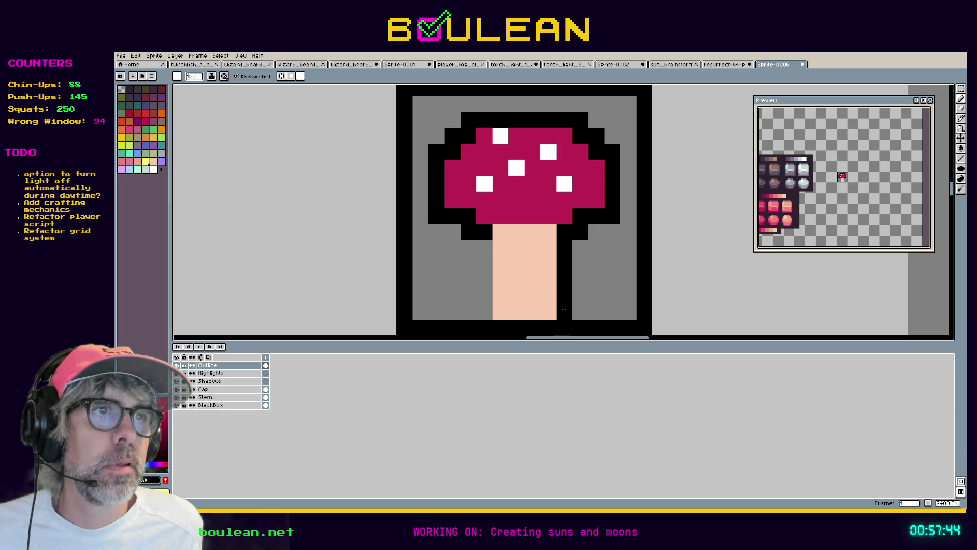
pyautogui.click(485, 254)
pyautogui.moveTo(486, 257); pyautogui.dragTo(484, 306)
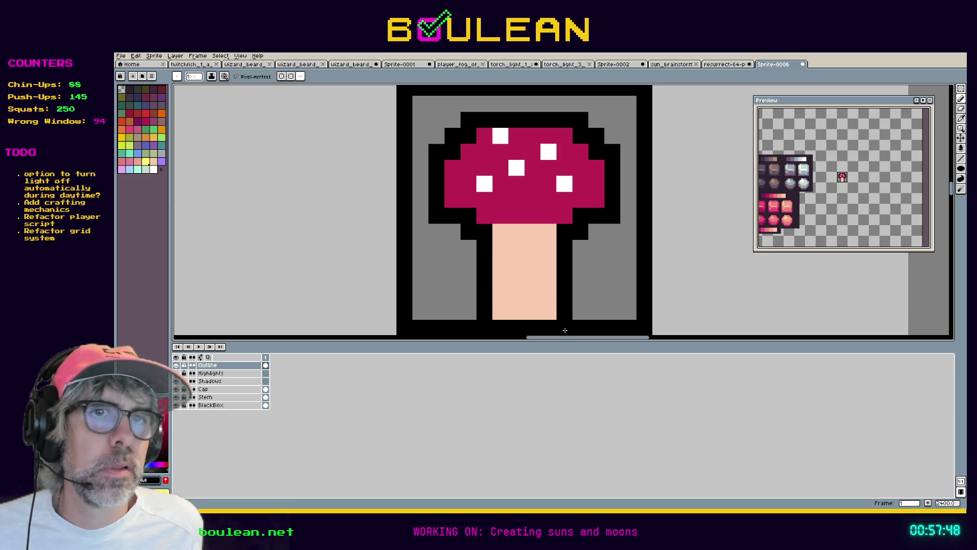
# Step: Adjust layer visibility so the BlackBox frame layer is hidden
pyautogui.click(175, 373)
pyautogui.click(175, 397)
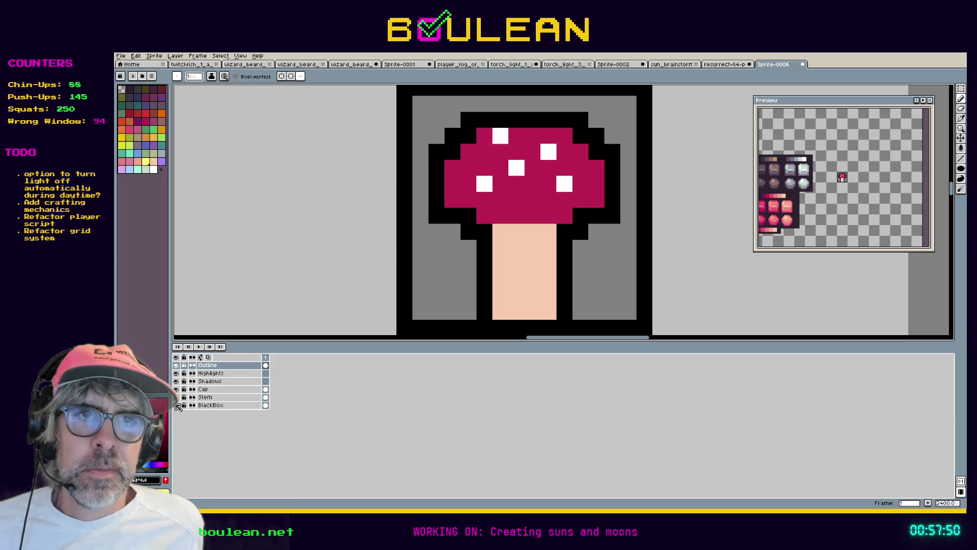
pyautogui.click(176, 405)
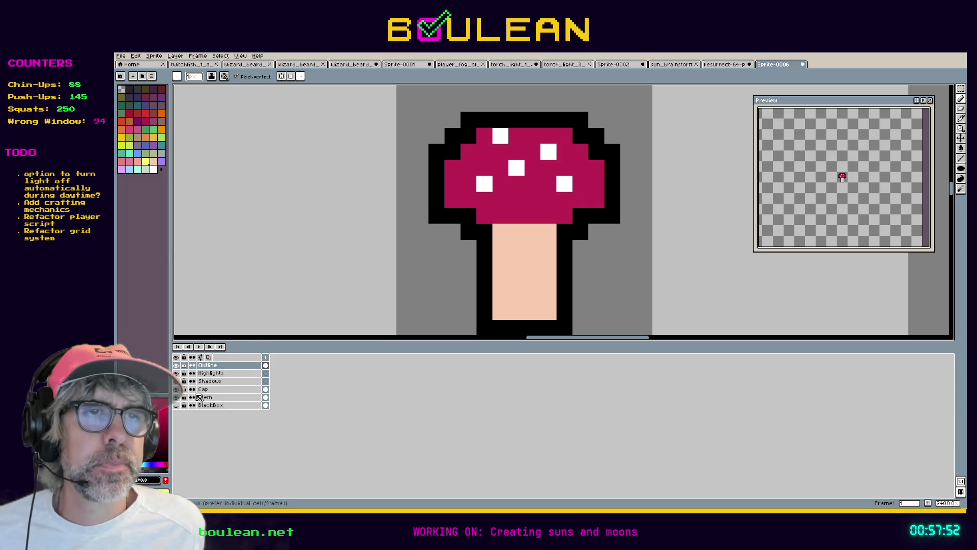
# Step: Add a new layer named 'Grass' beneath the BlackBox layer
pyautogui.rightClick(211, 405)
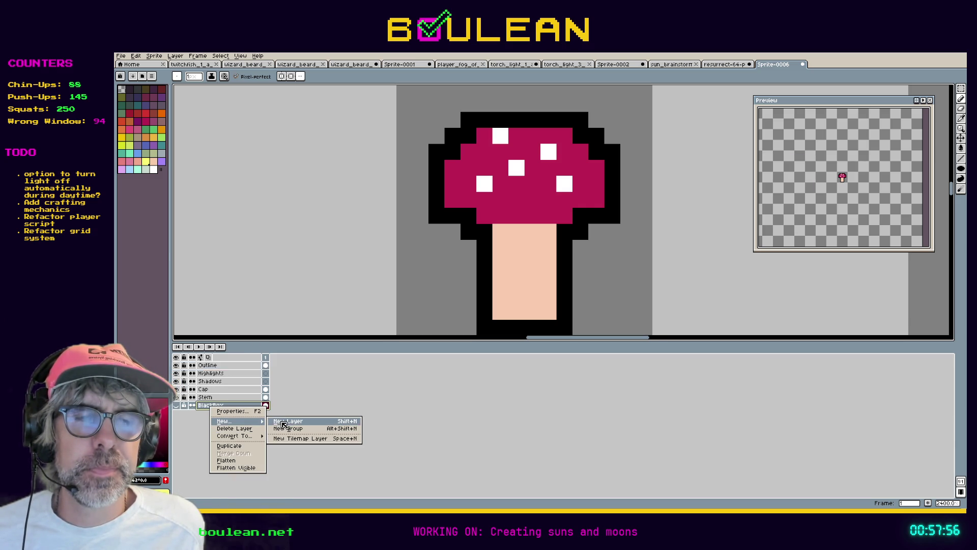
pyautogui.click(284, 421)
pyautogui.moveTo(227, 424); pyautogui.dragTo(219, 418)
pyautogui.doubleClick(217, 417)
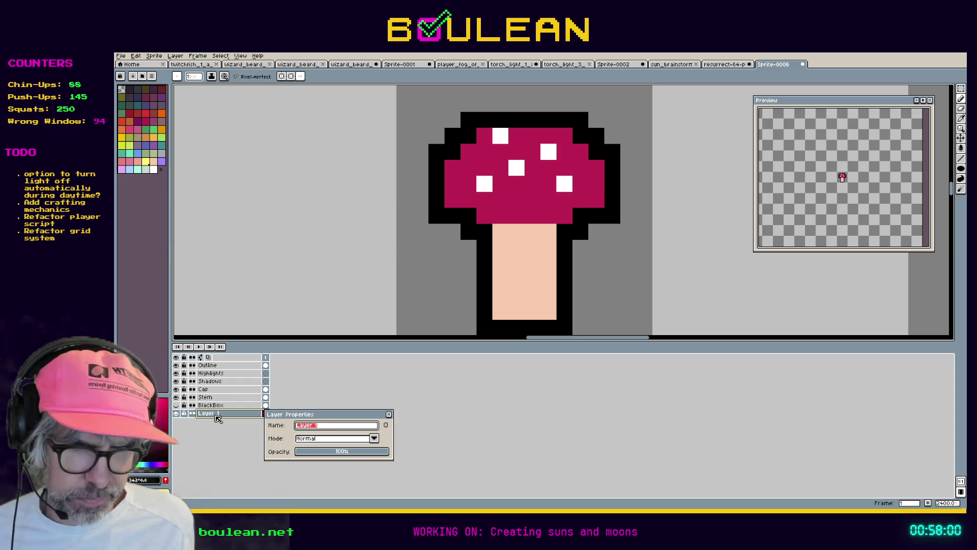
pyautogui.write('Grass')
pyautogui.press('Return')
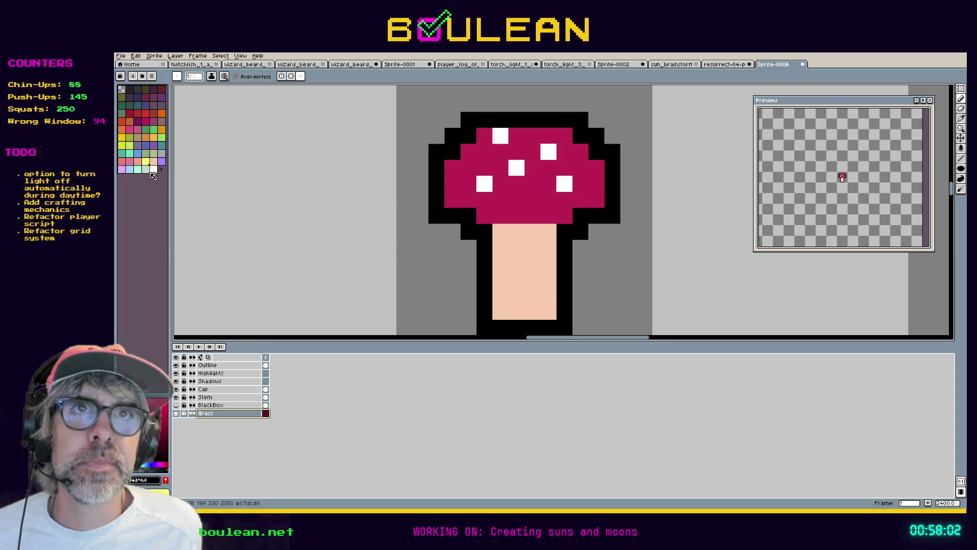
# Step: Select the whole sprite and fill the Grass layer with solid green
pyautogui.click(147, 133)
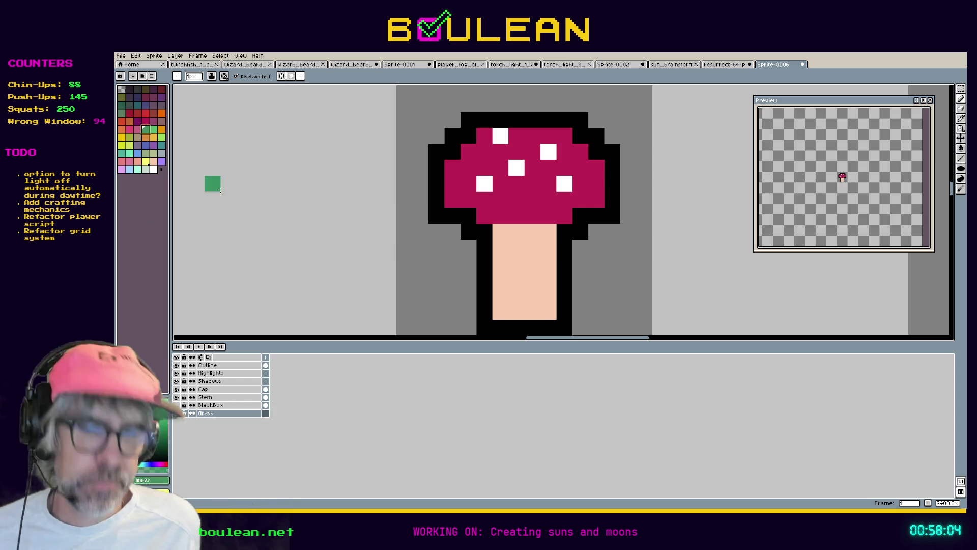
pyautogui.press('m')
pyautogui.hotkey('ctrl', 'a')
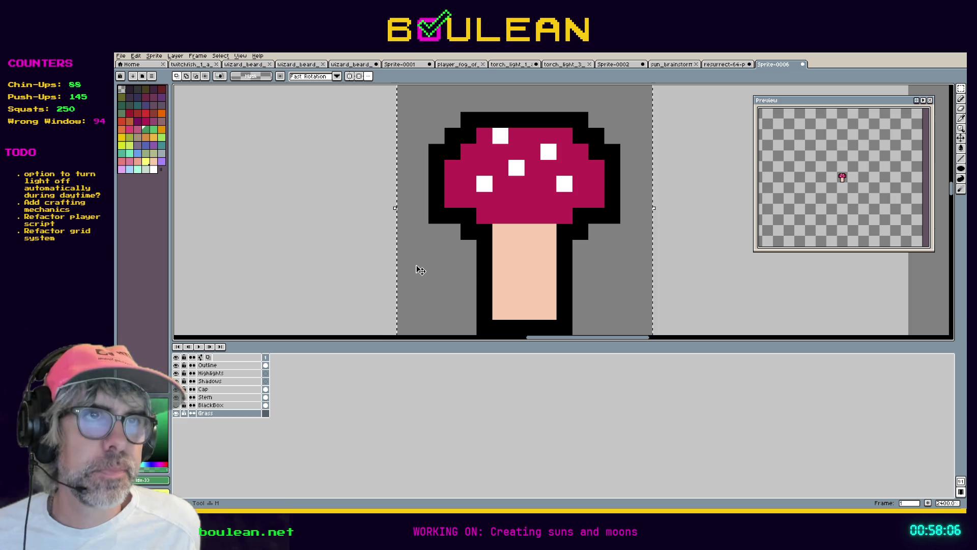
pyautogui.press('g')
pyautogui.click(426, 265)
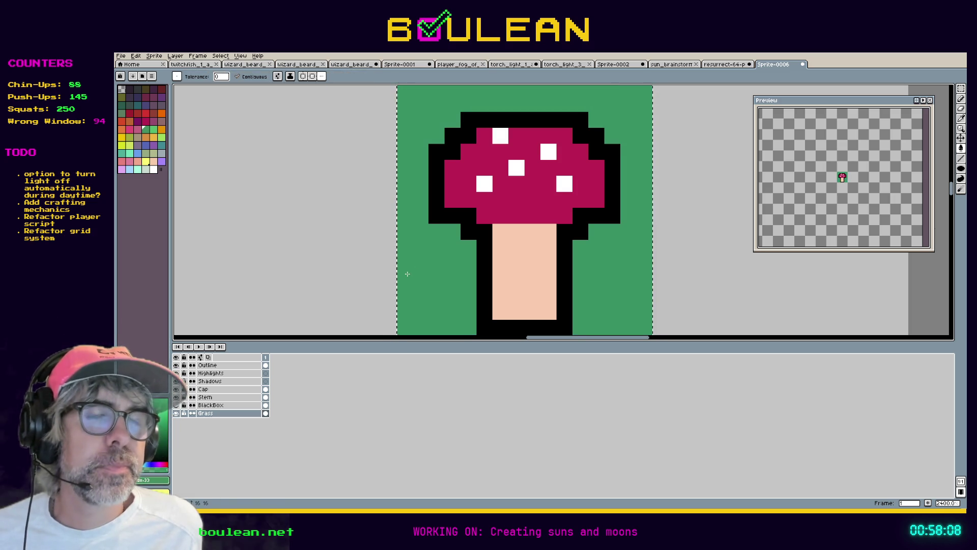
pyautogui.scroll(-2, 442, 262)
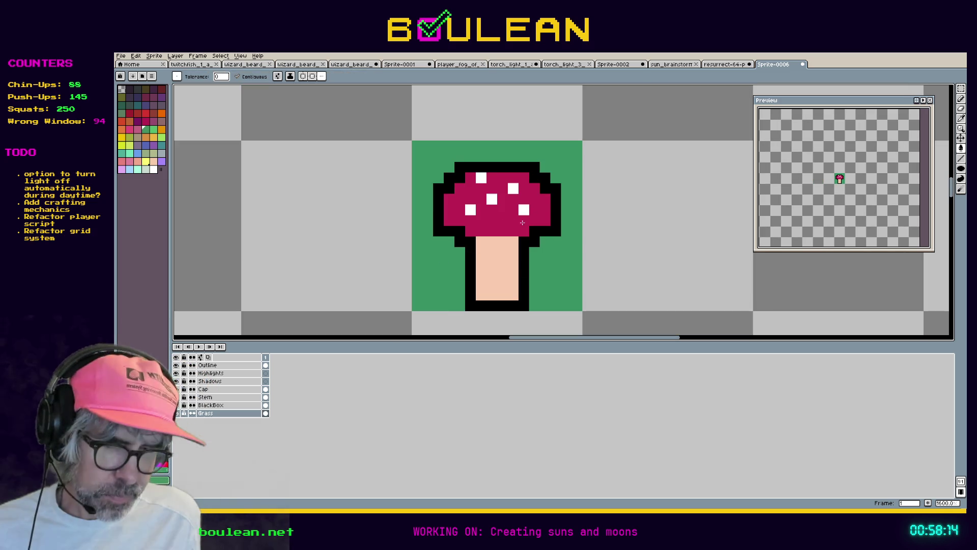
pyautogui.press('i')
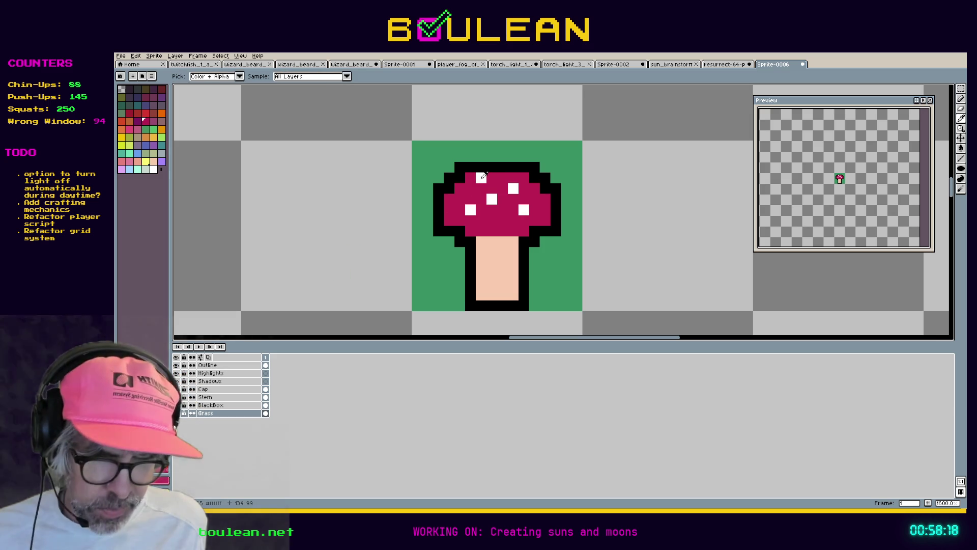
pyautogui.press('b')
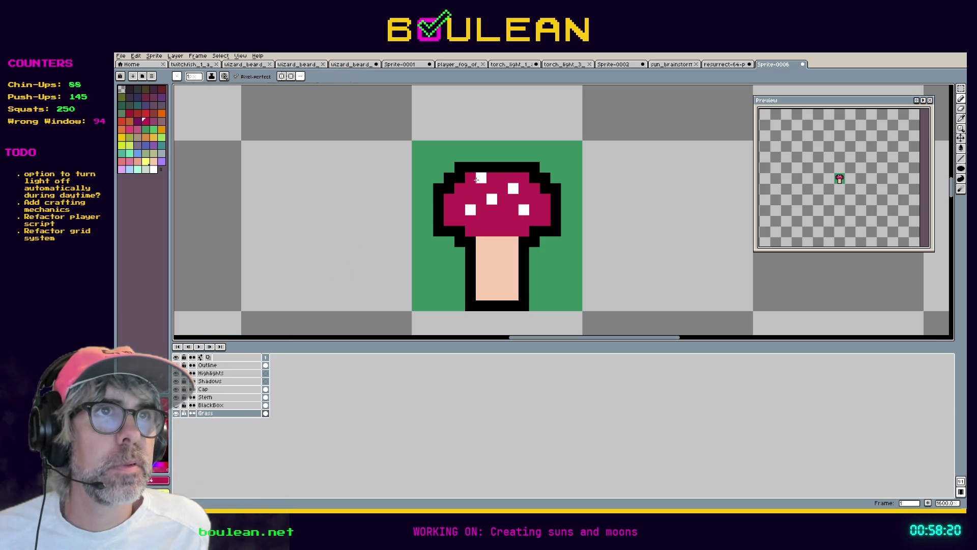
pyautogui.click(218, 388)
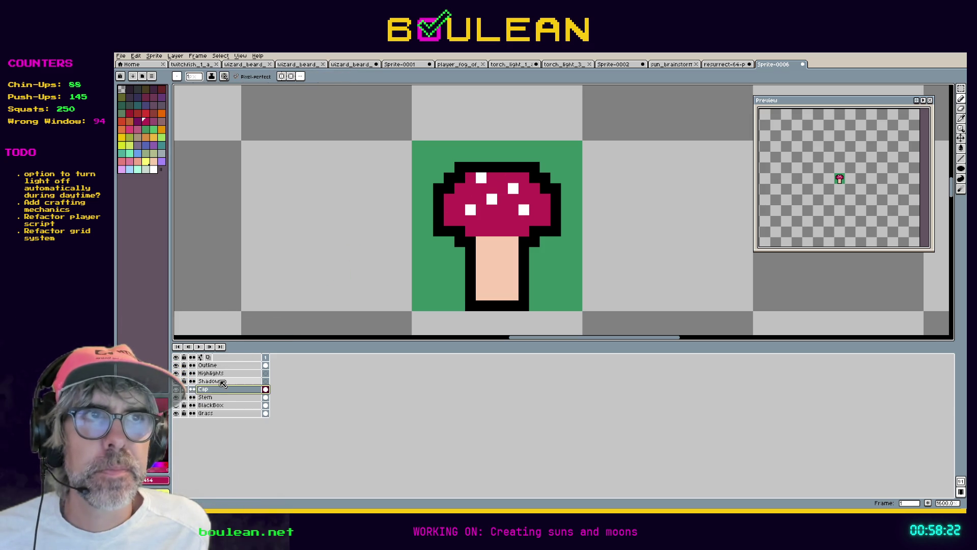
pyautogui.click(481, 177)
pyautogui.press('i')
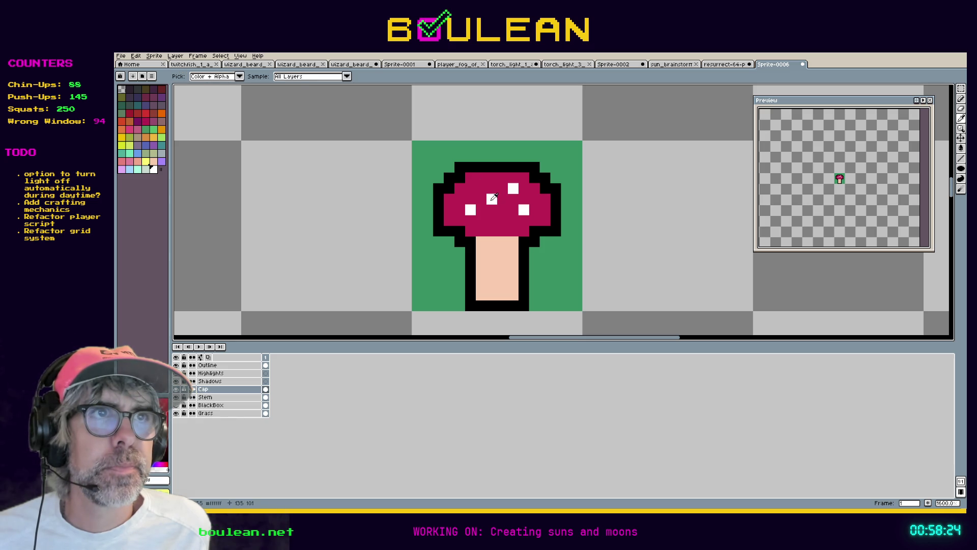
pyautogui.click(493, 198)
pyautogui.press('b')
pyautogui.click(471, 189)
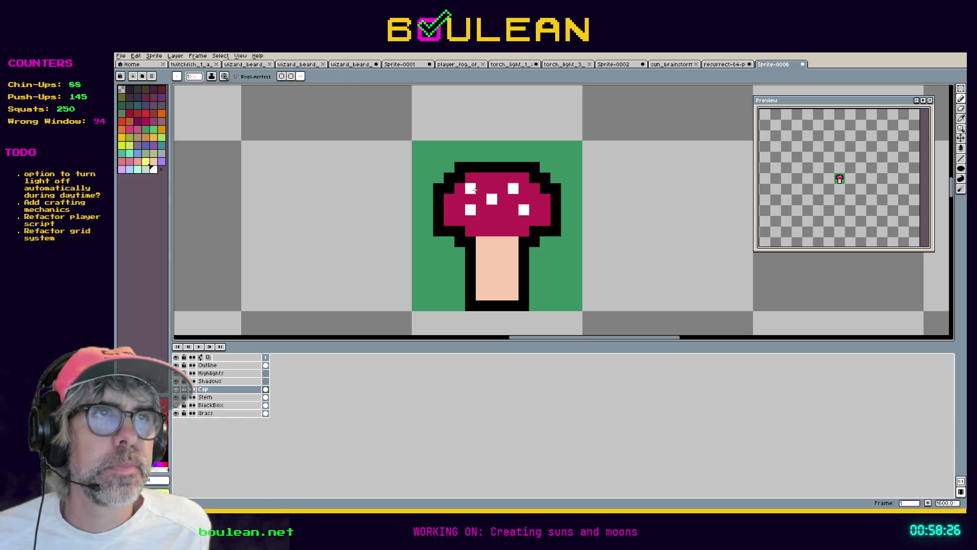
pyautogui.hotkey('ctrl', 'z')
pyautogui.click(477, 189)
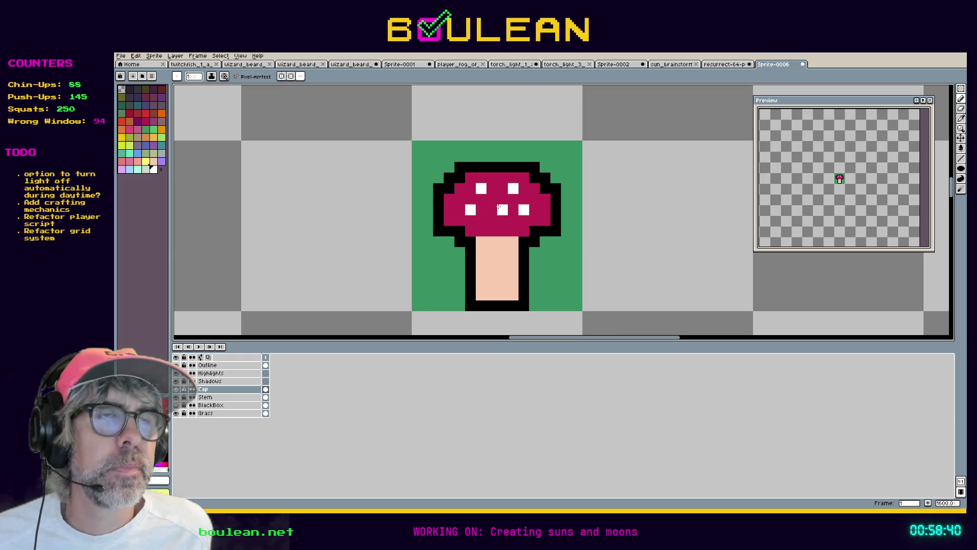
pyautogui.keyDown('alt'); pyautogui.click(472, 209); pyautogui.keyUp('alt')
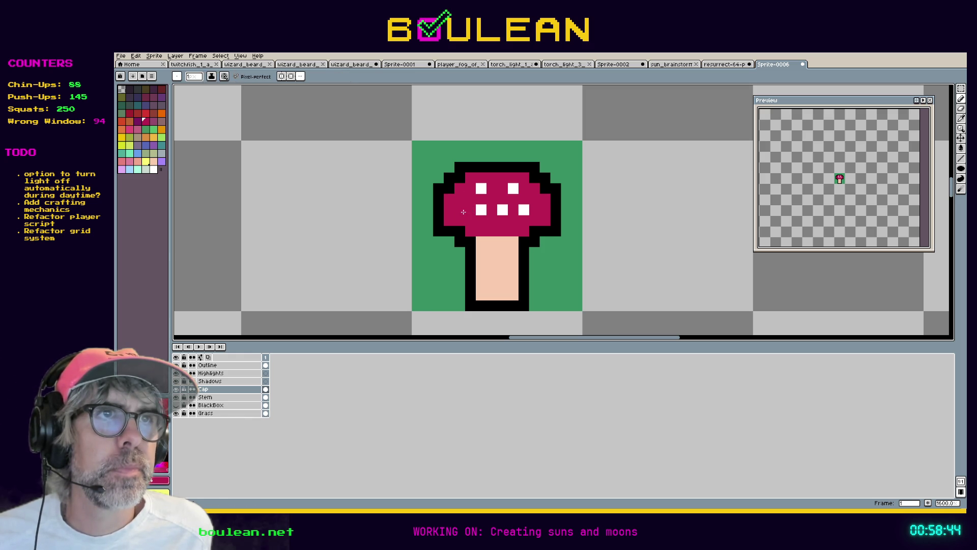
pyautogui.hotkey('ctrl', 'z')
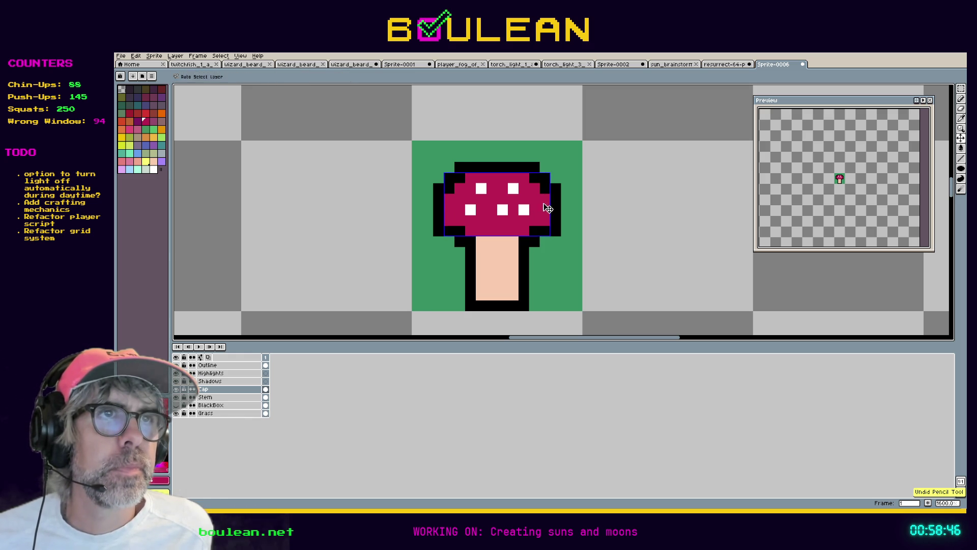
pyautogui.click(481, 188)
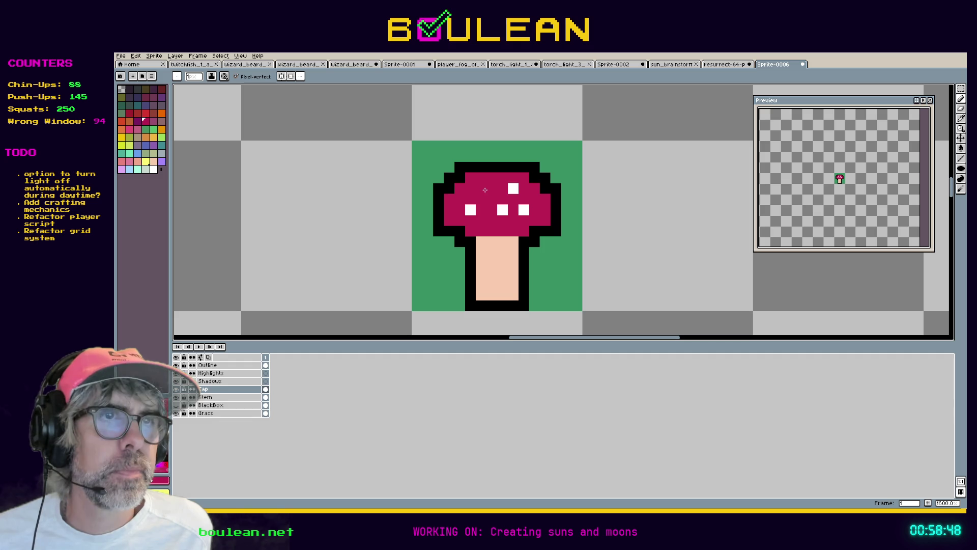
pyautogui.keyDown('alt'); pyautogui.click(513, 188); pyautogui.keyUp('alt')
pyautogui.moveTo(481, 188); pyautogui.dragTo(492, 199)
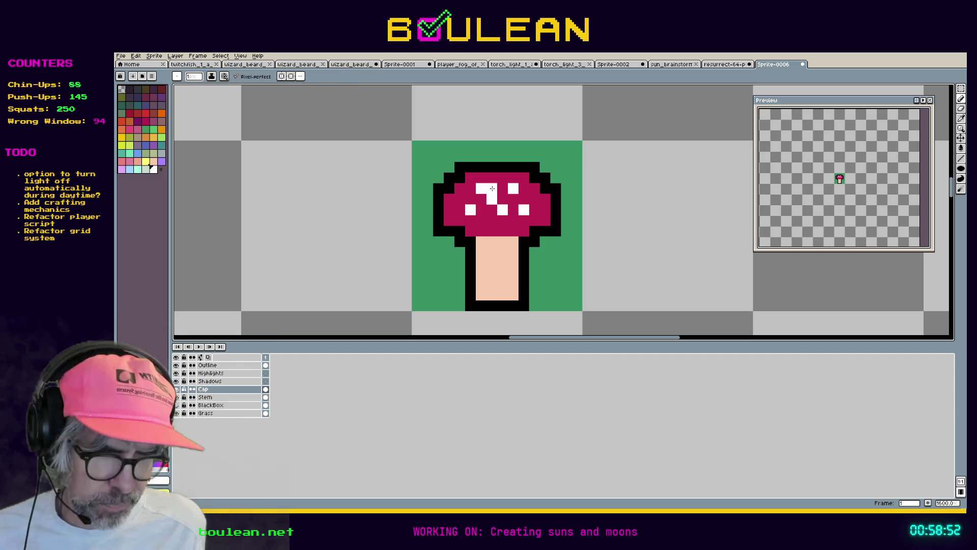
pyautogui.press('alt')
pyautogui.keyDown('alt'); pyautogui.click(496, 187); pyautogui.keyUp('alt')
pyautogui.click(486, 187)
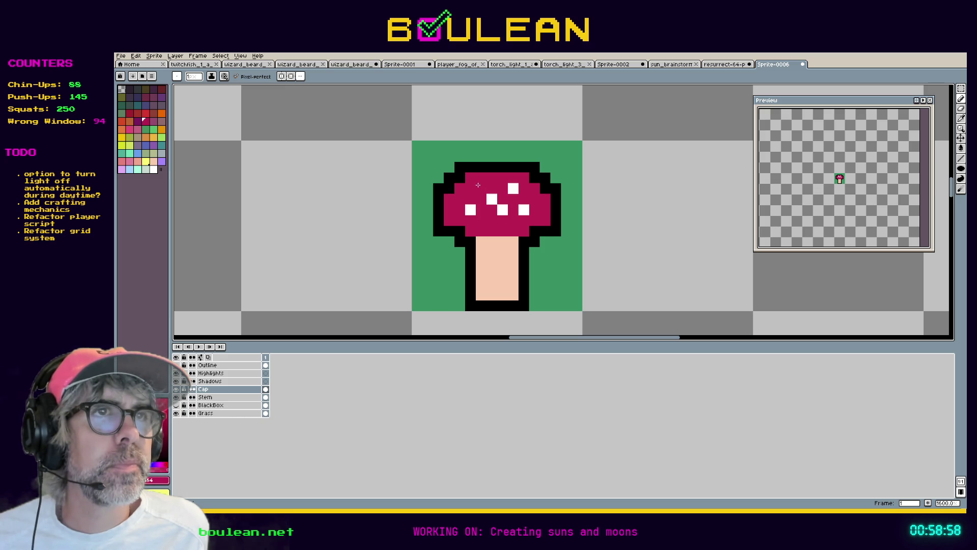
pyautogui.hotkey('ctrl', 'z')
pyautogui.hotkey('ctrl', 'z')
pyautogui.click(557, 171)
pyautogui.hotkey('ctrl', 'z')
pyautogui.hotkey('ctrl', 'z')
pyautogui.hotkey('ctrl', 'z')
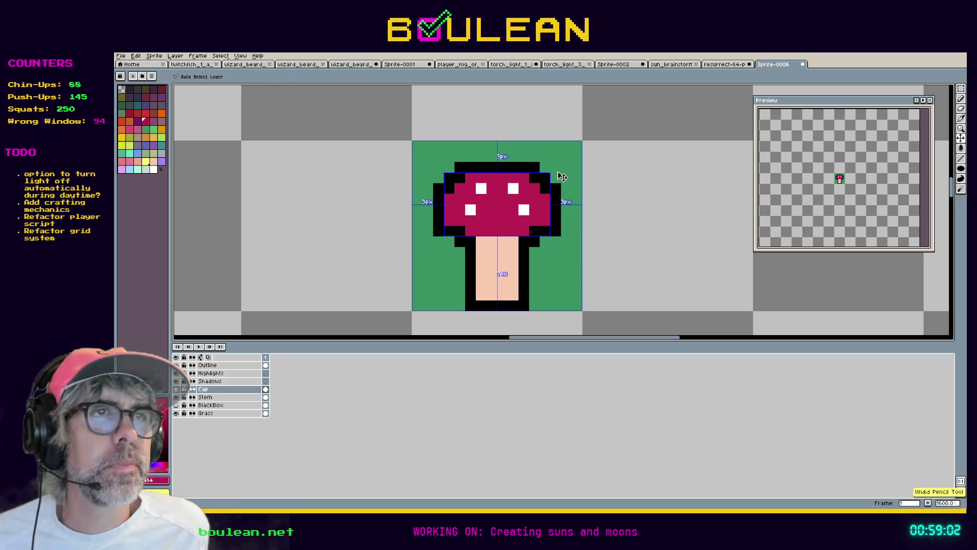
pyautogui.hotkey('ctrl', 'y')
pyautogui.hotkey('ctrl', 'y')
pyautogui.hotkey('ctrl', 'y')
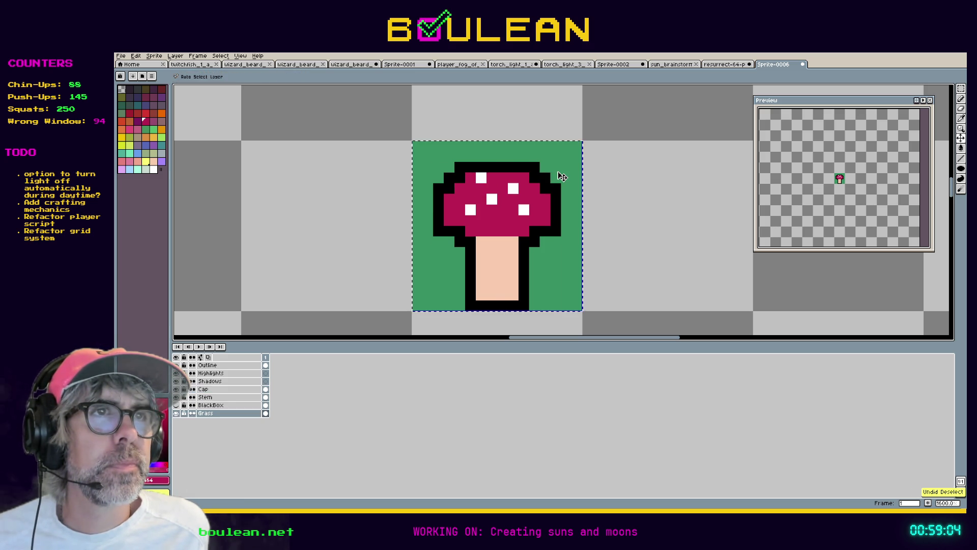
pyautogui.moveTo(557, 171)
pyautogui.mouseDown()
pyautogui.moveTo(554, 209)
pyautogui.moveTo(484, 244)
pyautogui.moveTo(422, 295)
pyautogui.moveTo(337, 318)
pyautogui.mouseUp()
pyautogui.click(205, 397)
pyautogui.moveTo(438, 284); pyautogui.dragTo(480, 285)
pyautogui.hotkey('ctrl', 'z')
pyautogui.keyDown('alt'); pyautogui.click(491, 269); pyautogui.keyUp('alt')
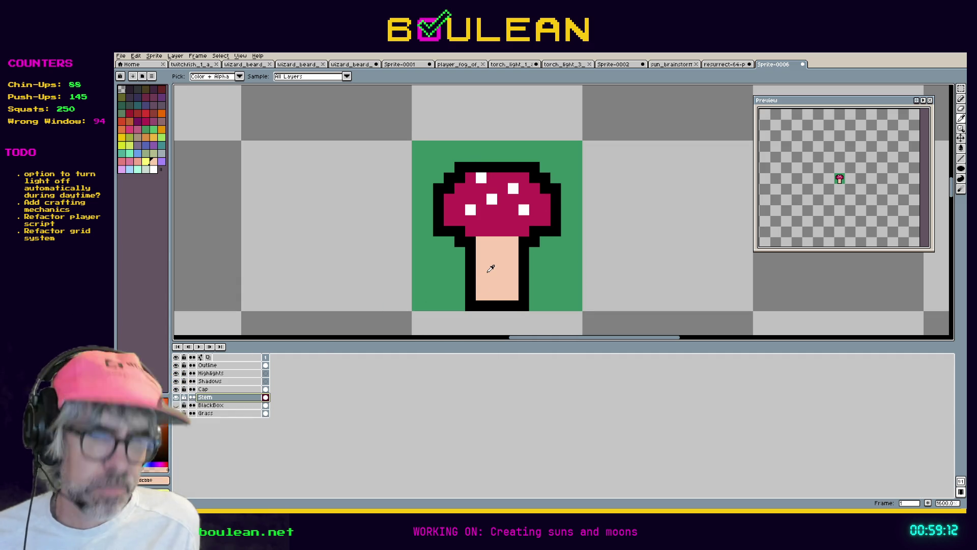
# Step: Darken the peach drawing colour to HSV value 79
pyautogui.click(160, 482)
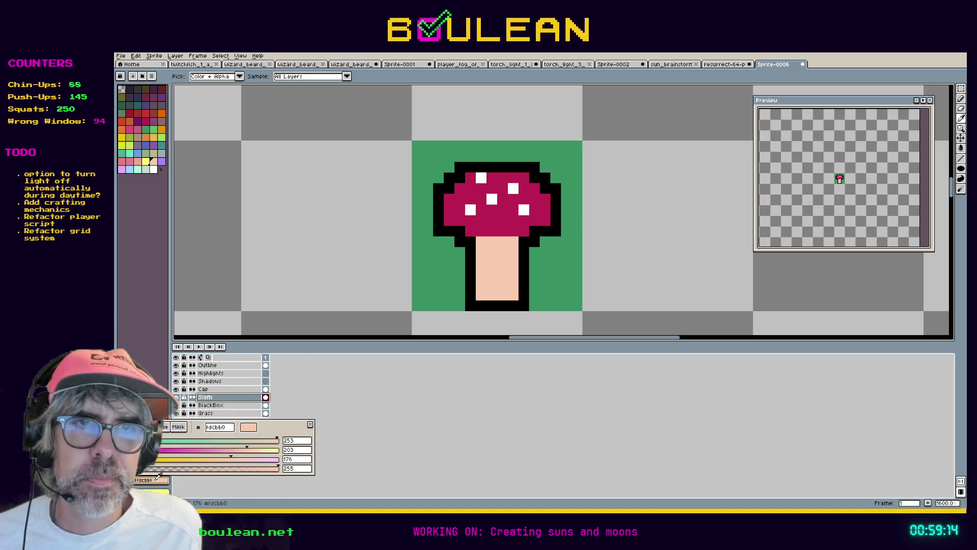
pyautogui.click(133, 426)
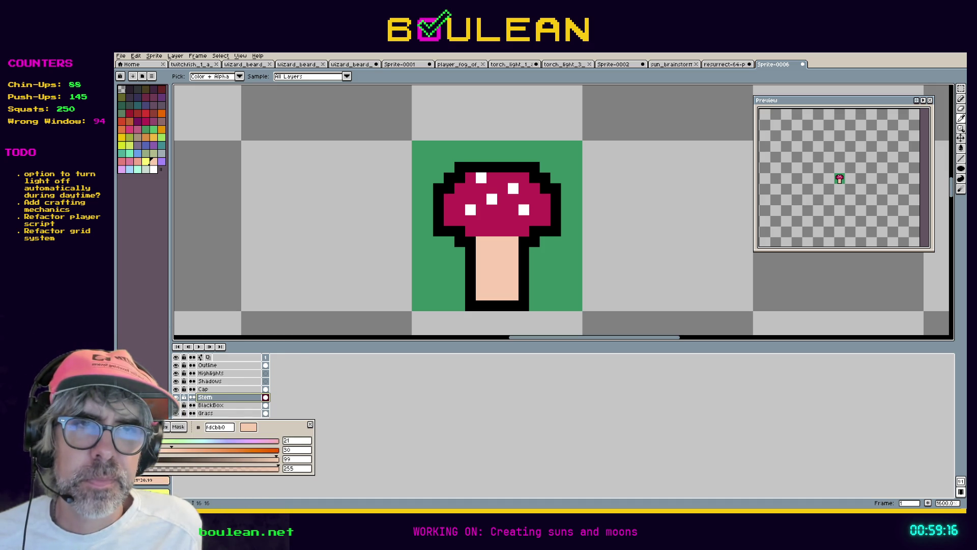
pyautogui.doubleClick(301, 459)
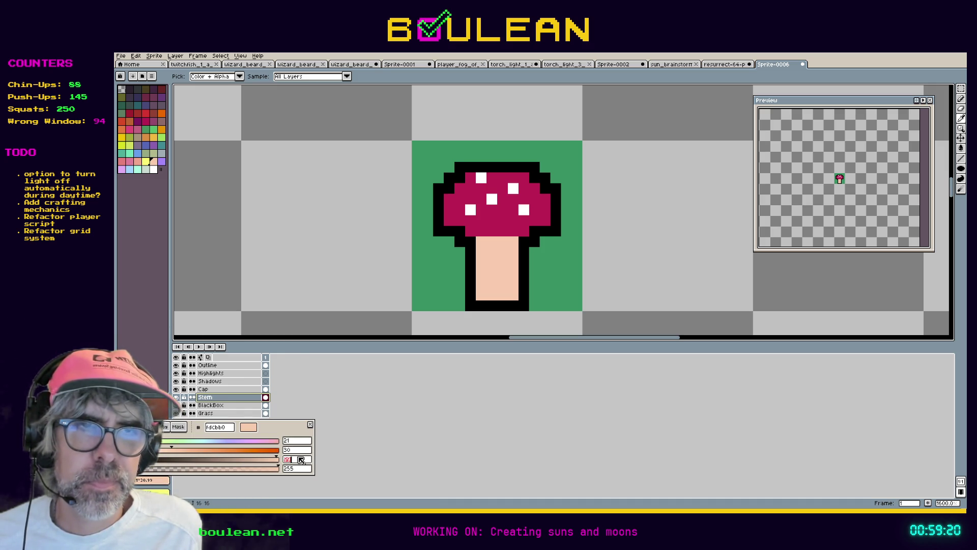
pyautogui.write('79')
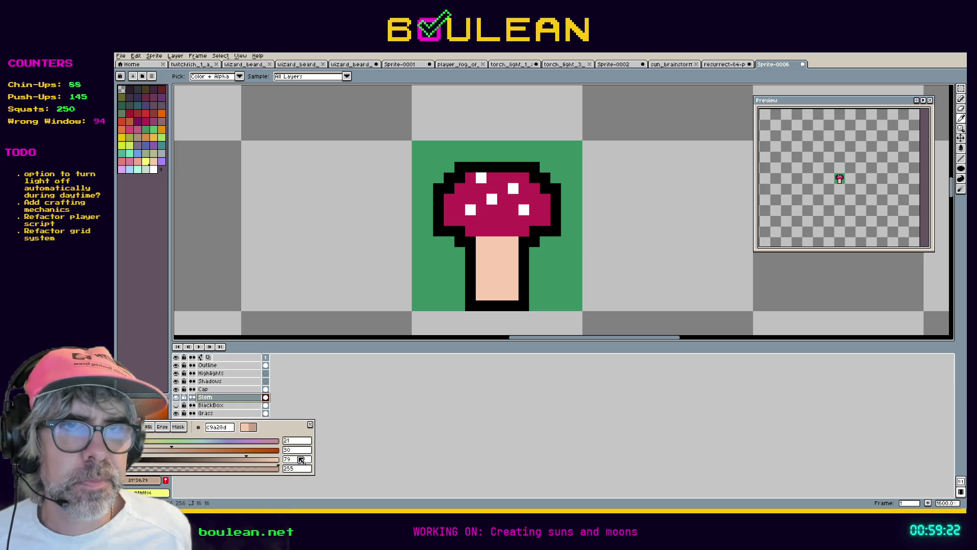
pyautogui.press('Return')
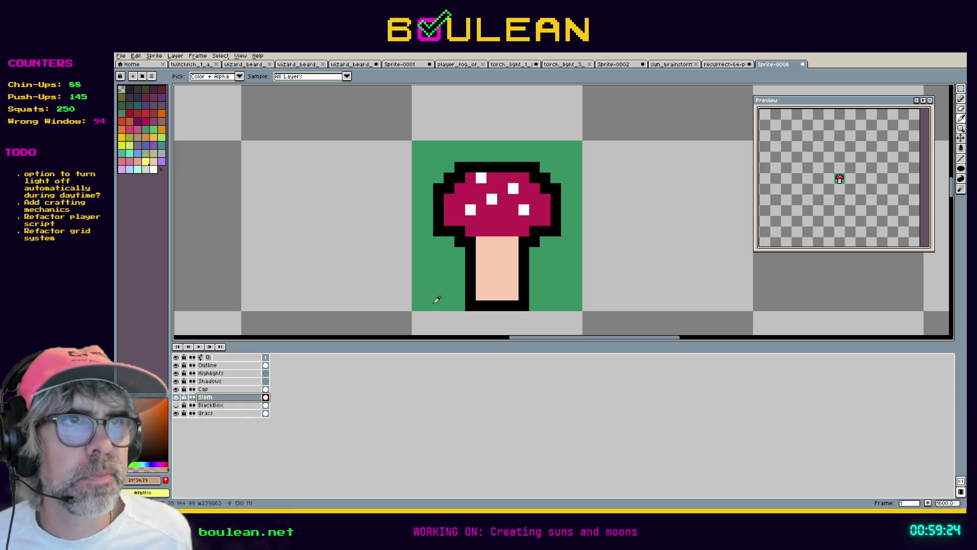
pyautogui.press('b')
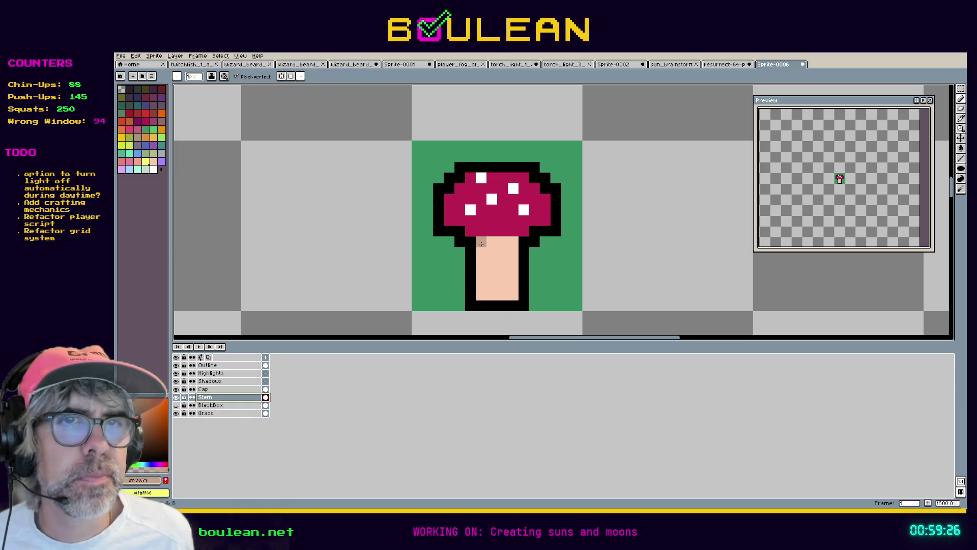
pyautogui.click(294, 460)
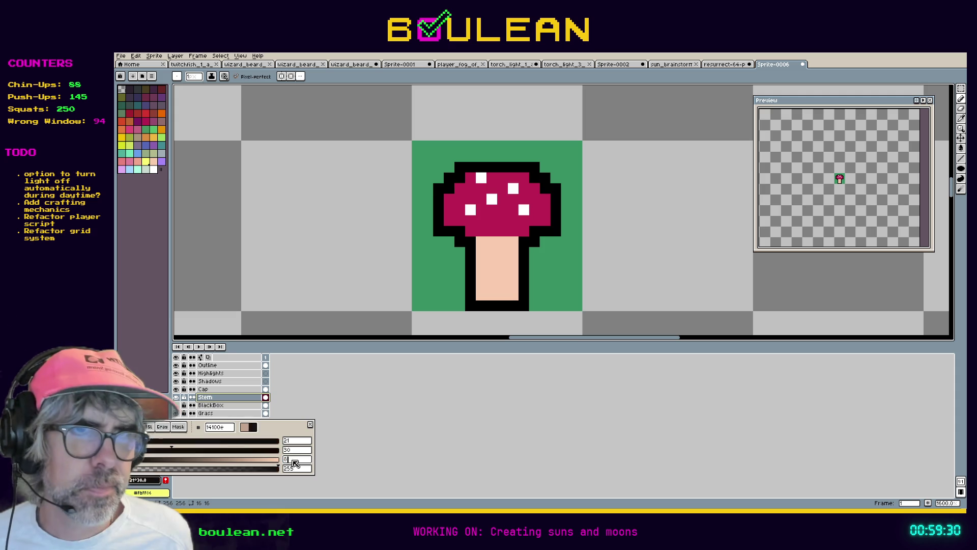
pyautogui.press('Escape')
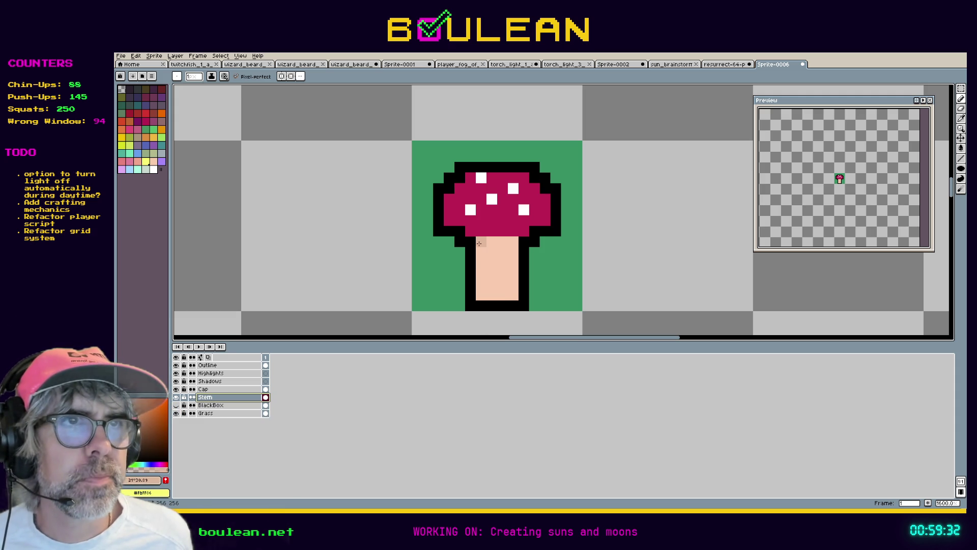
# Step: Pencil darker peach shading across the stem's top row and a few pixels beneath it
pyautogui.moveTo(480, 244); pyautogui.dragTo(515, 243)
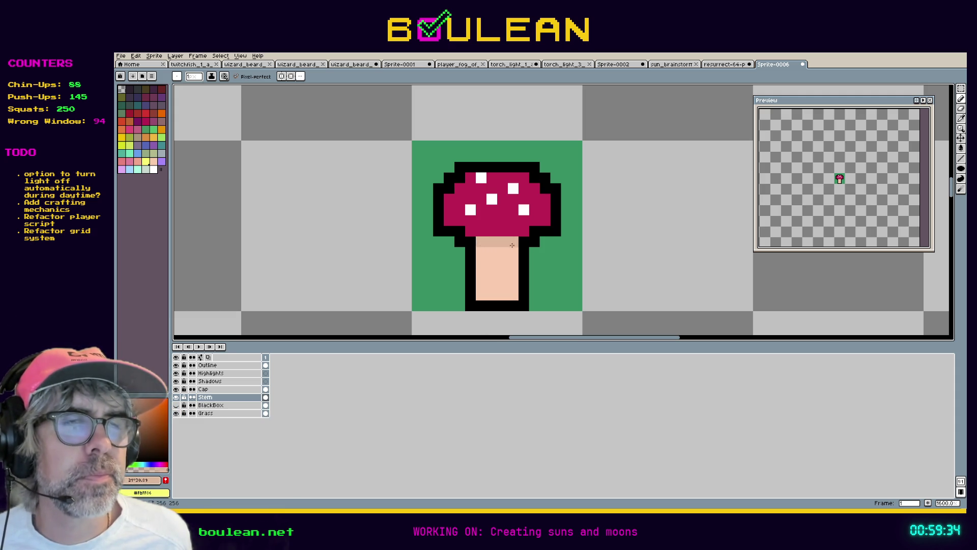
pyautogui.click(513, 248)
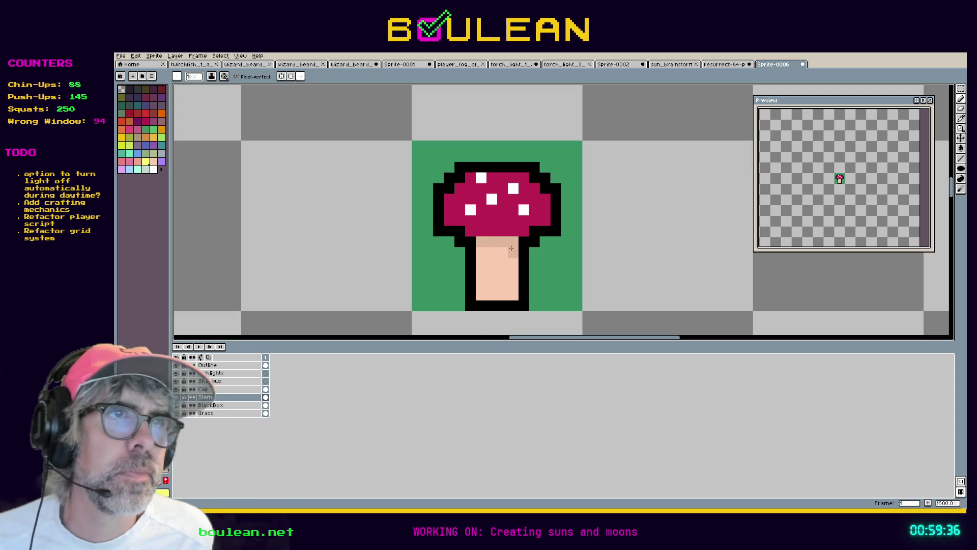
pyautogui.hotkey('ctrl', 'z')
pyautogui.click(483, 248)
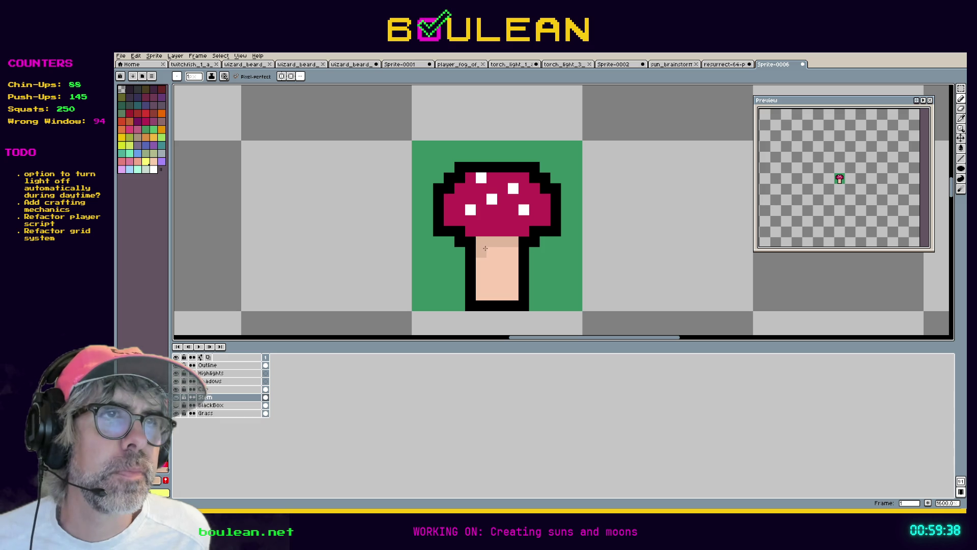
pyautogui.moveTo(494, 249); pyautogui.dragTo(501, 250)
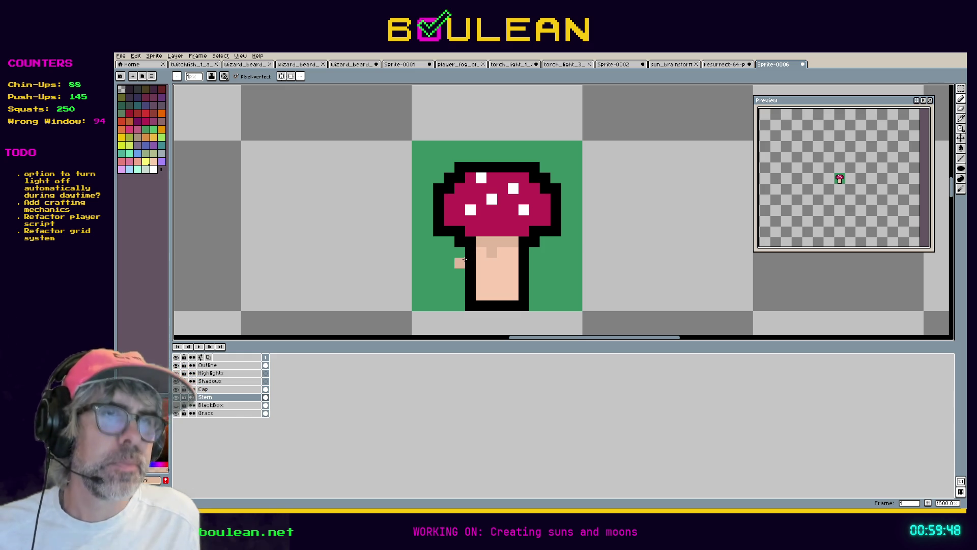
pyautogui.press('i')
pyautogui.click(489, 222)
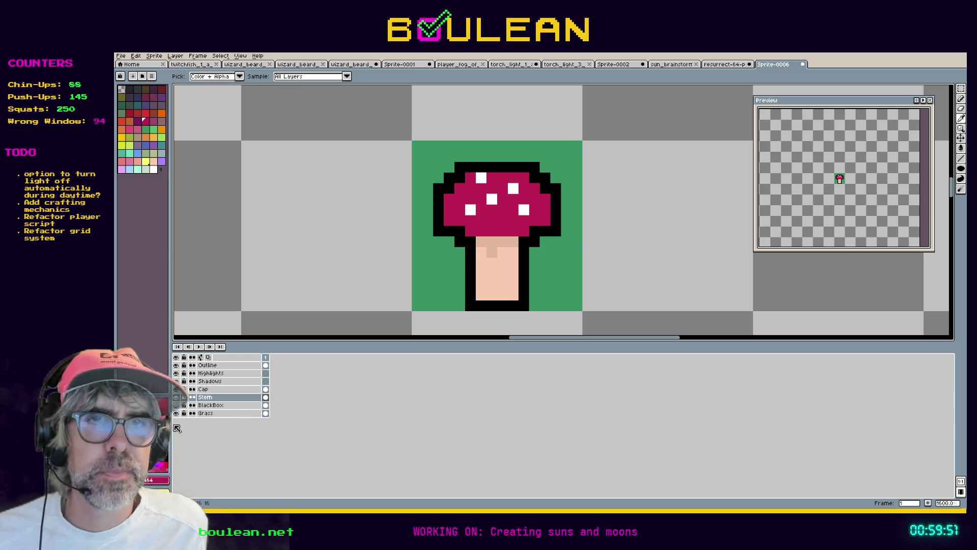
# Step: On the Stem layer, cover the stray dark stem pixel with peach
pyautogui.doubleClick(224, 380)
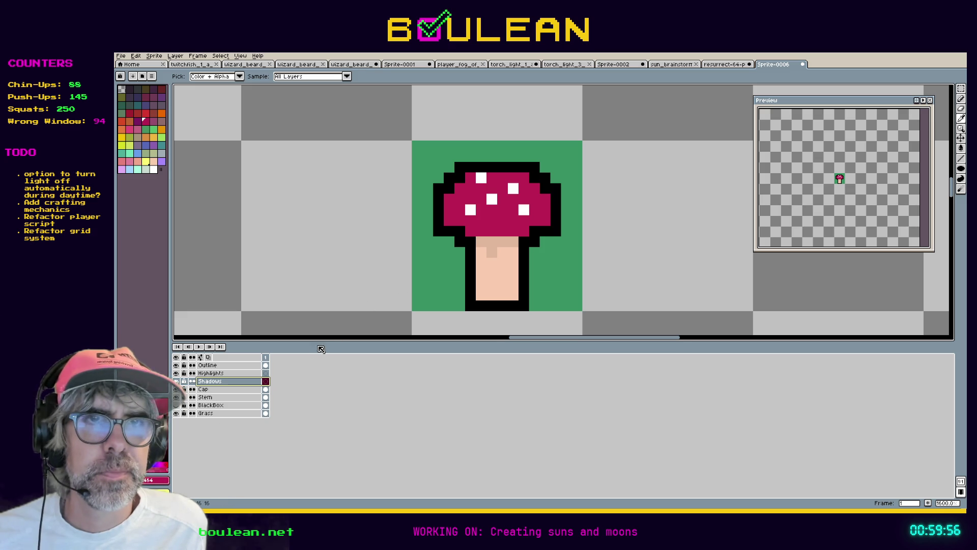
pyautogui.click(225, 397)
pyautogui.keyDown('alt'); pyautogui.click(488, 272); pyautogui.keyUp('alt')
pyautogui.click(491, 252)
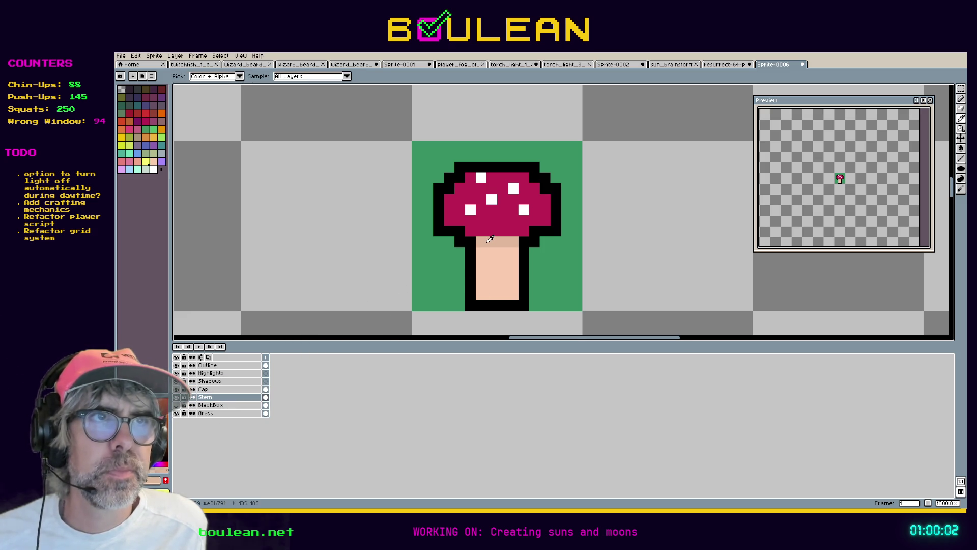
# Step: Magic Wand the stem-top shade row and transfer it onto the Shadows layer
pyautogui.press('w')
pyautogui.click(488, 242)
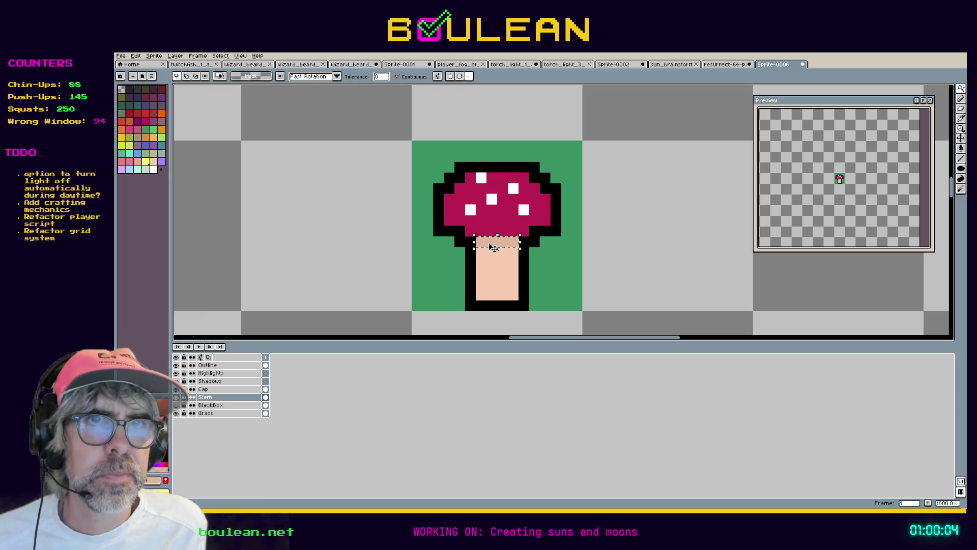
pyautogui.click(268, 380)
pyautogui.hotkey('ctrl', 't')
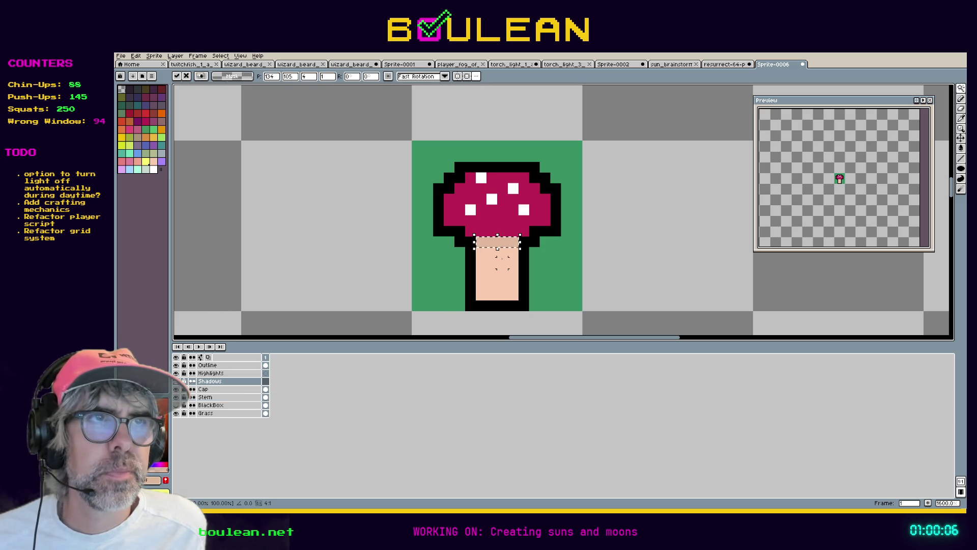
pyautogui.press('Return')
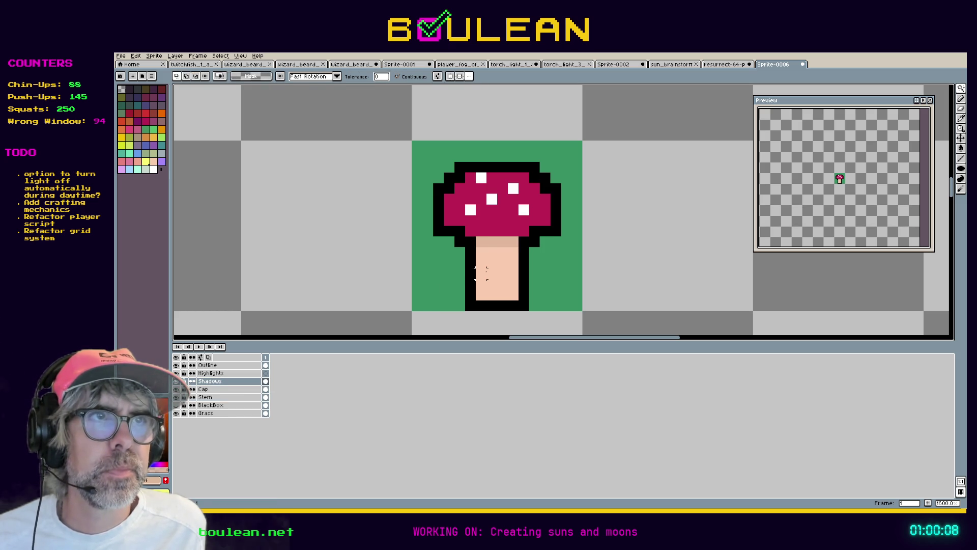
# Step: Repaint the Stem layer's top row in plain peach and show the Shadows layer again
pyautogui.click(224, 397)
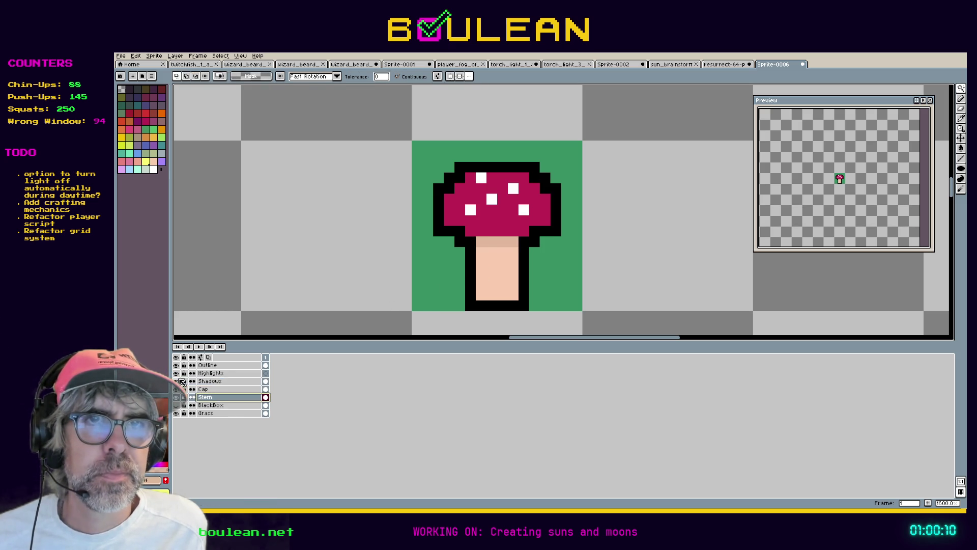
pyautogui.press('i')
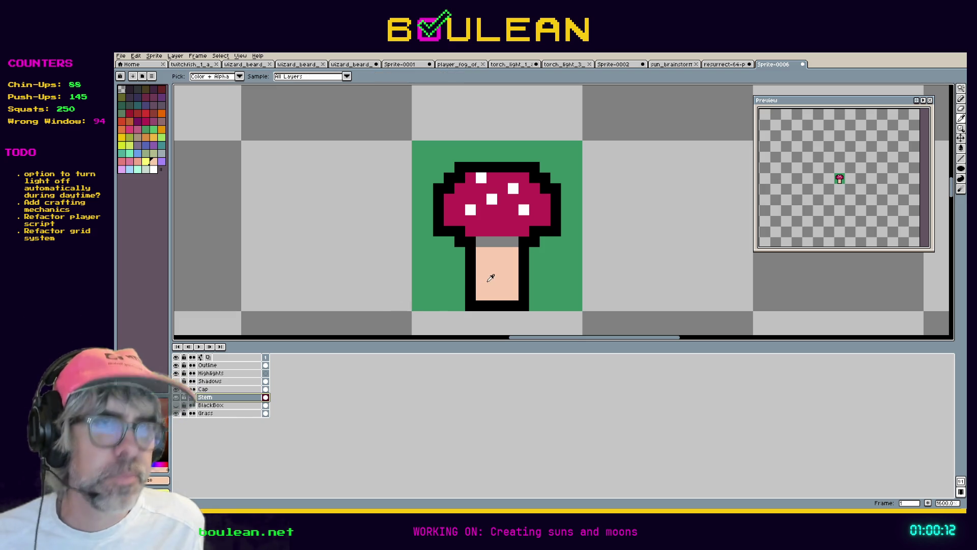
pyautogui.press('b')
pyautogui.moveTo(477, 241); pyautogui.dragTo(518, 241)
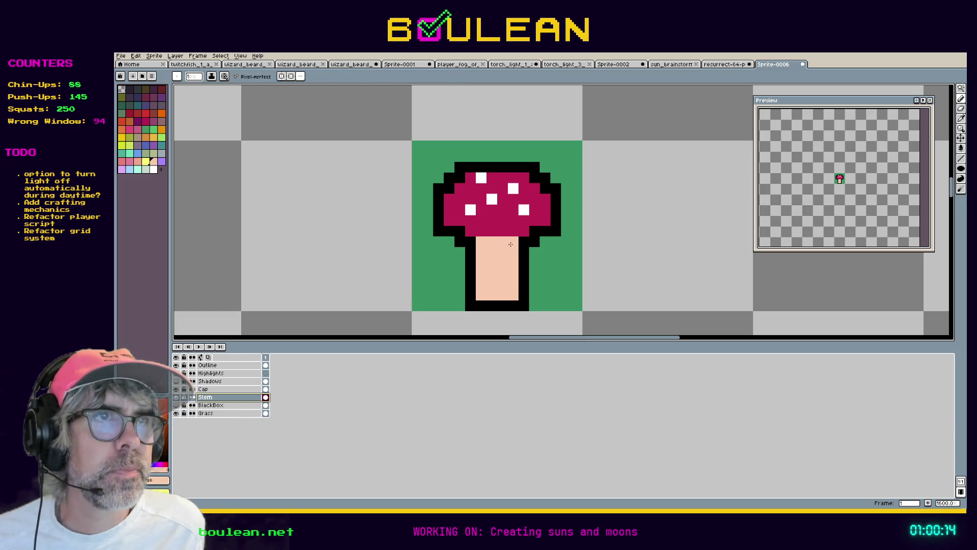
pyautogui.click(177, 380)
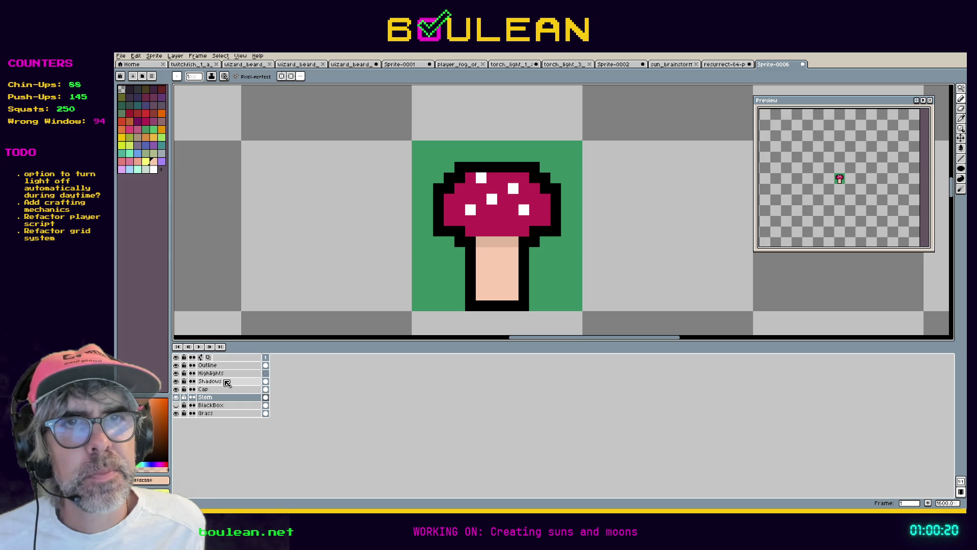
pyautogui.click(227, 388)
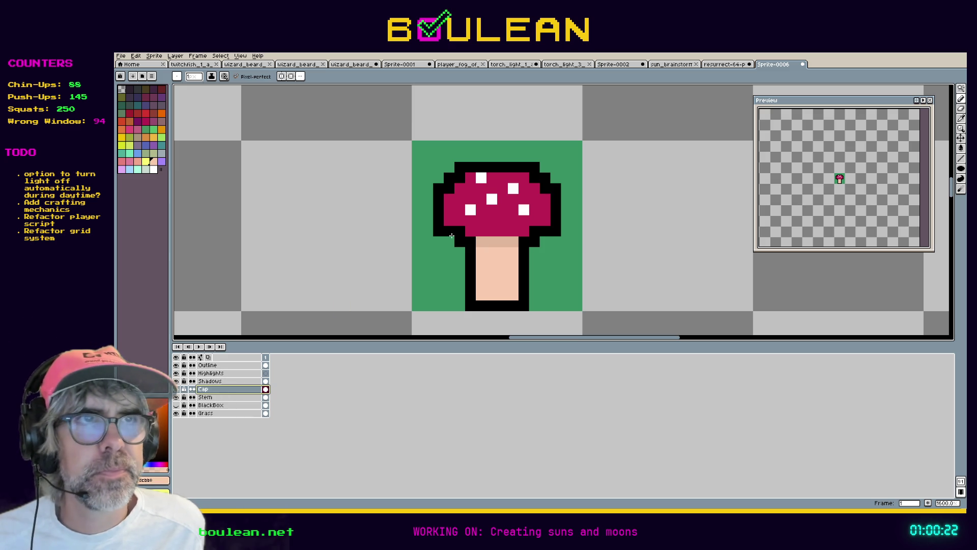
# Step: Sample the cap's crimson and darken it to HSL lightness 40
pyautogui.press('u')
pyautogui.keyDown('alt'); pyautogui.click(493, 218); pyautogui.keyUp('alt')
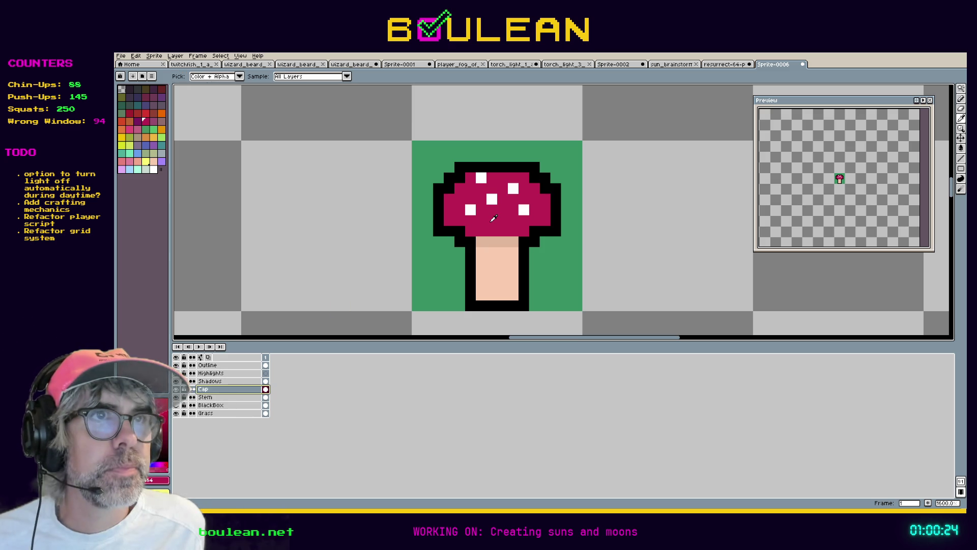
pyautogui.click(158, 482)
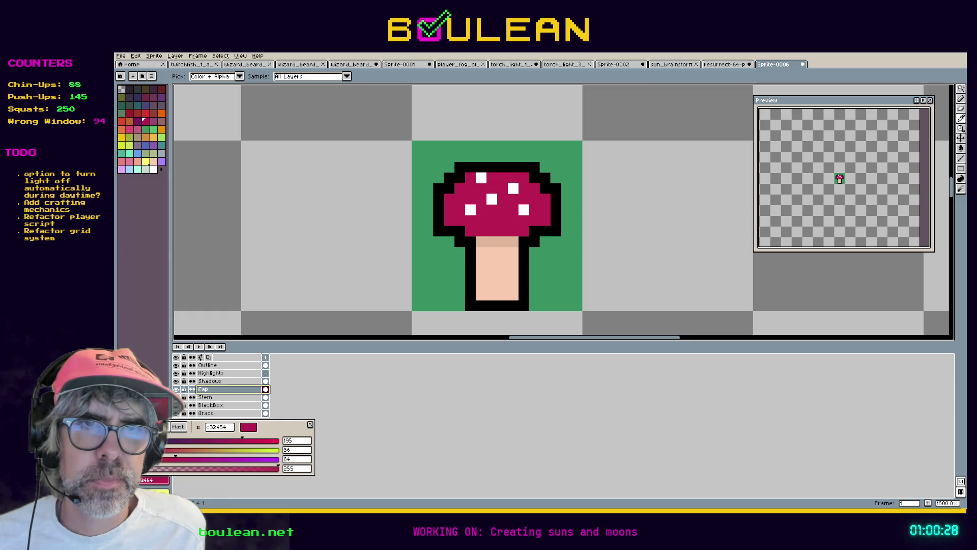
pyautogui.click(148, 426)
pyautogui.doubleClick(302, 460)
pyautogui.write('40')
pyautogui.press('Return')
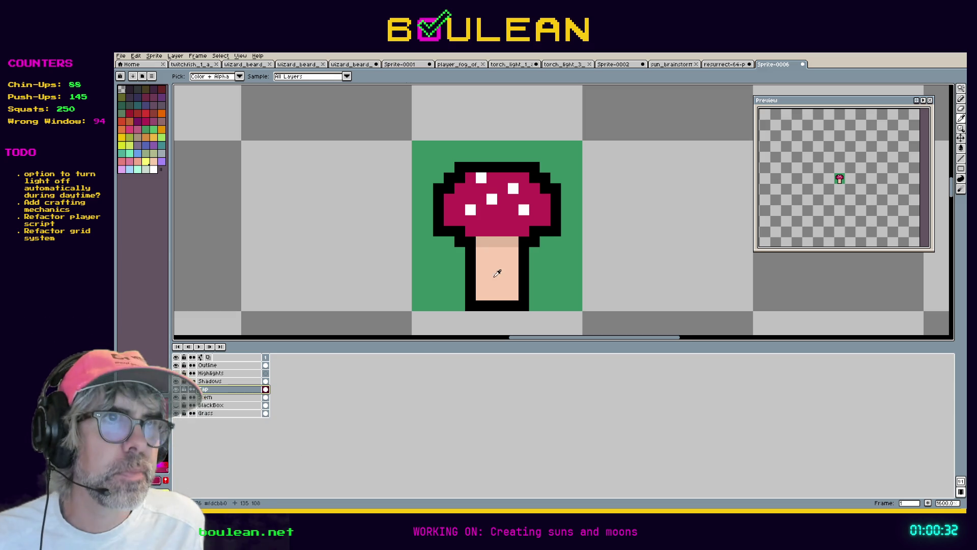
# Step: On the Shadows layer, pencil dark crimson along the cap's bottom row, undoing a stray stem pixel
pyautogui.press('b')
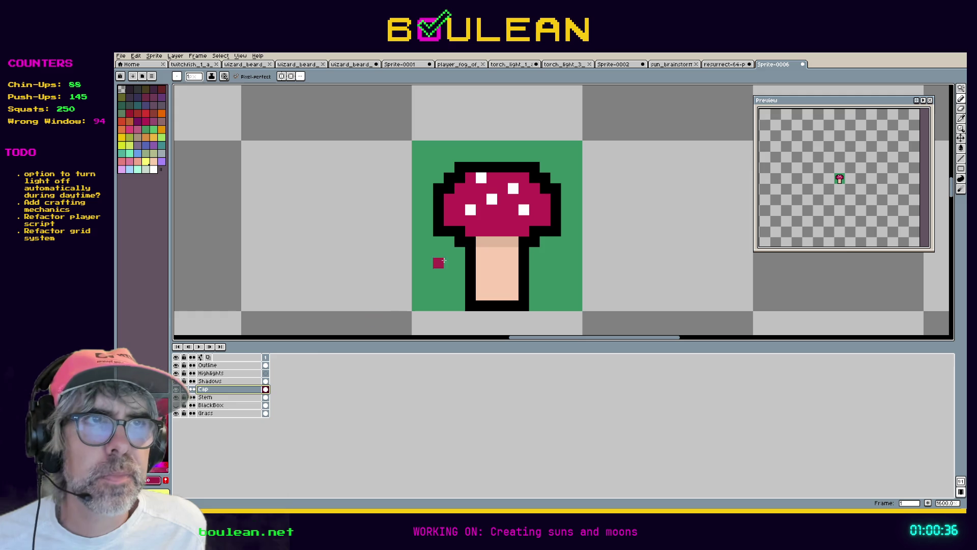
pyautogui.click(230, 381)
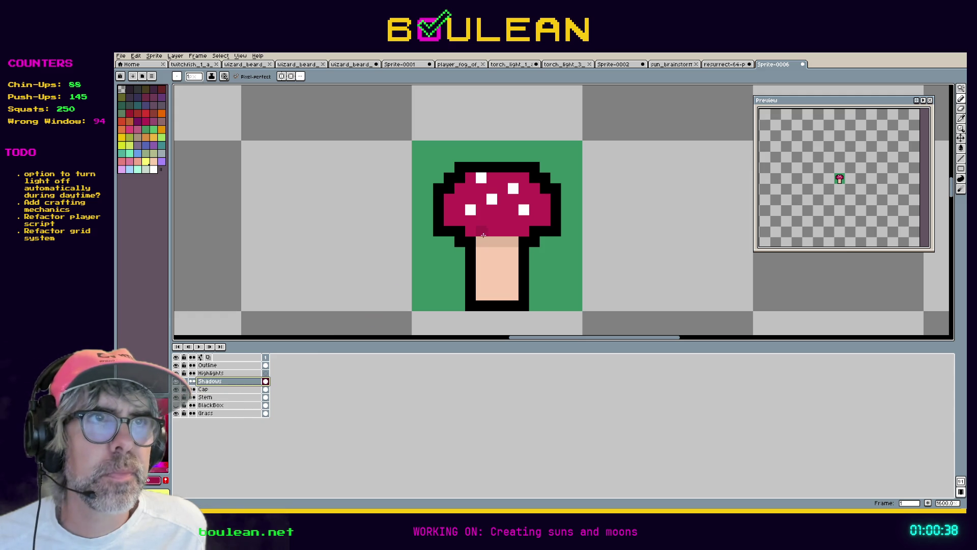
pyautogui.moveTo(475, 231); pyautogui.dragTo(492, 230)
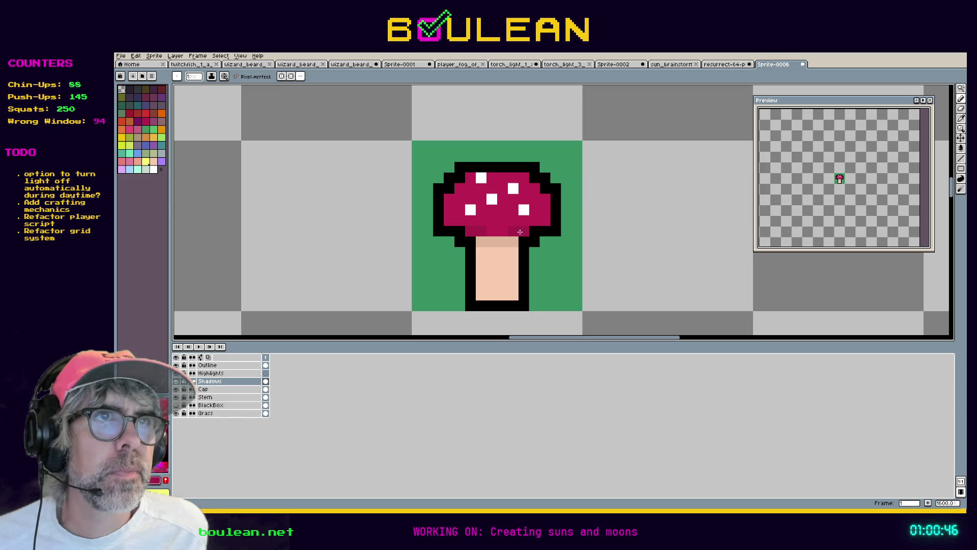
pyautogui.click(500, 239)
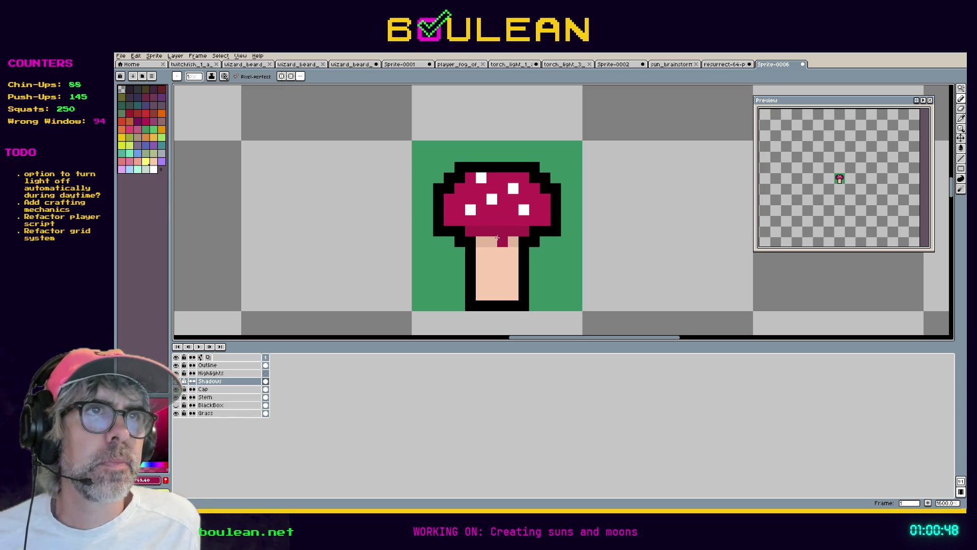
pyautogui.hotkey('ctrl', 'z')
pyautogui.click(210, 373)
pyautogui.press('i')
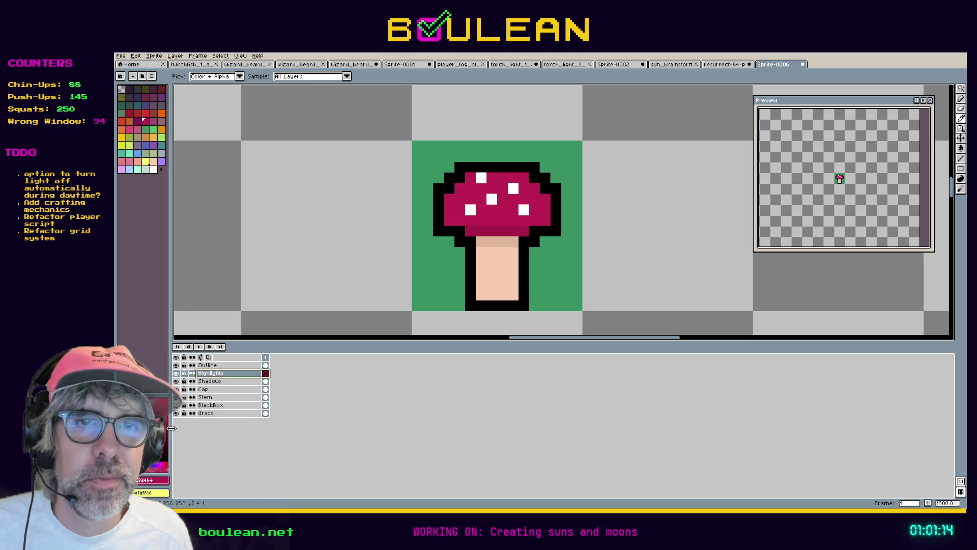
# Step: Lighten the crimson by setting its HSV saturation to 7
pyautogui.click(162, 480)
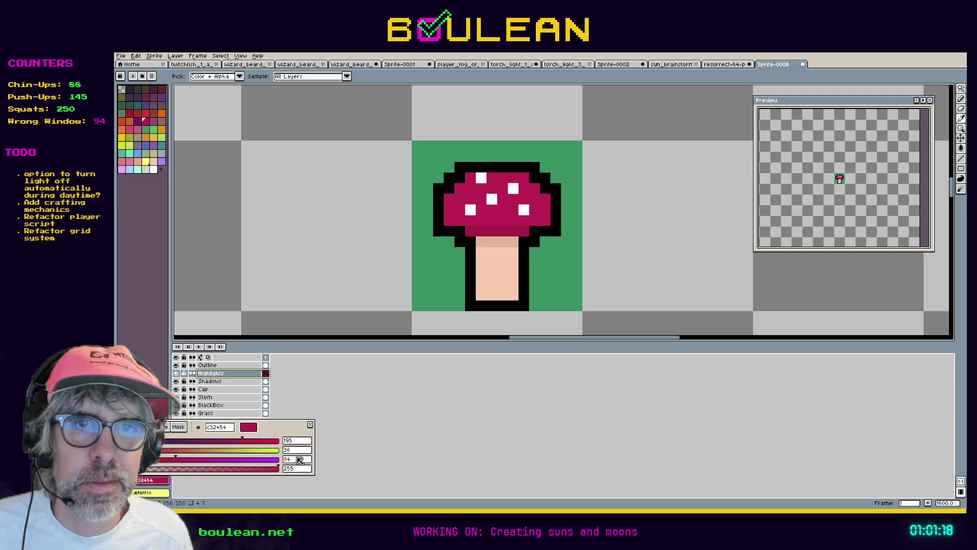
pyautogui.click(131, 426)
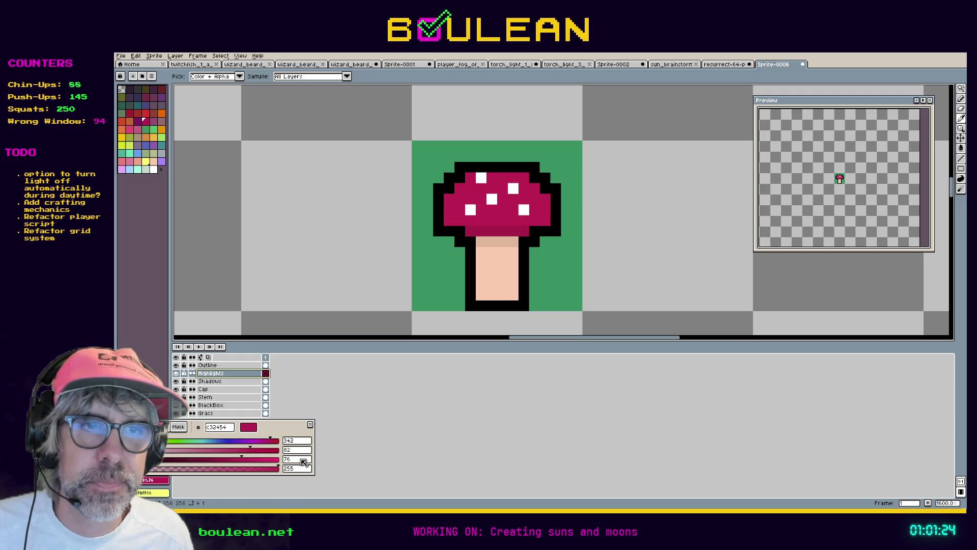
pyautogui.doubleClick(304, 450)
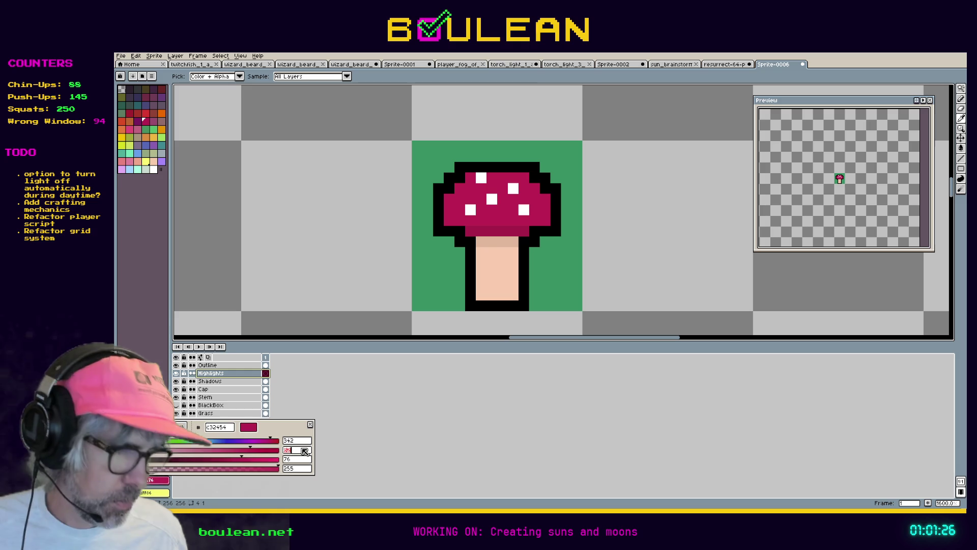
pyautogui.write('7')
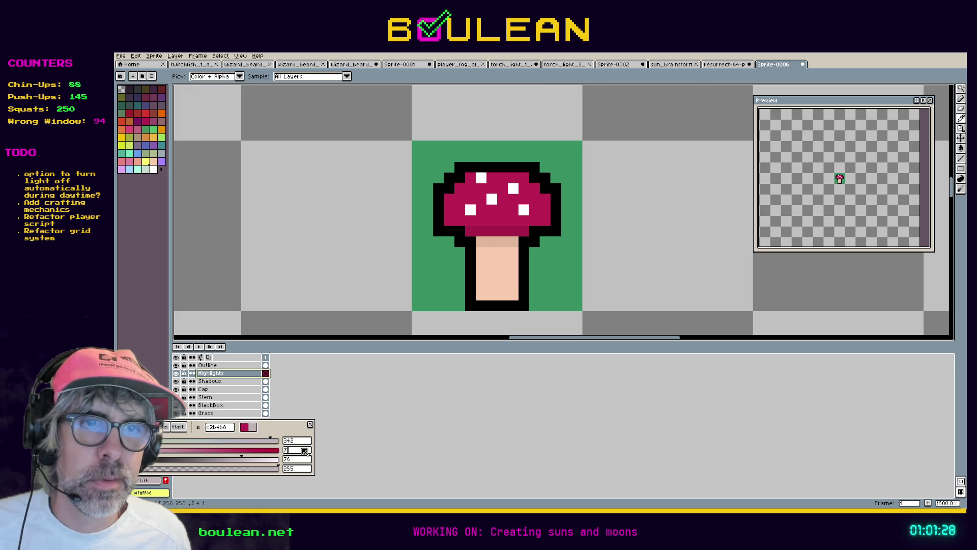
pyautogui.press('Return')
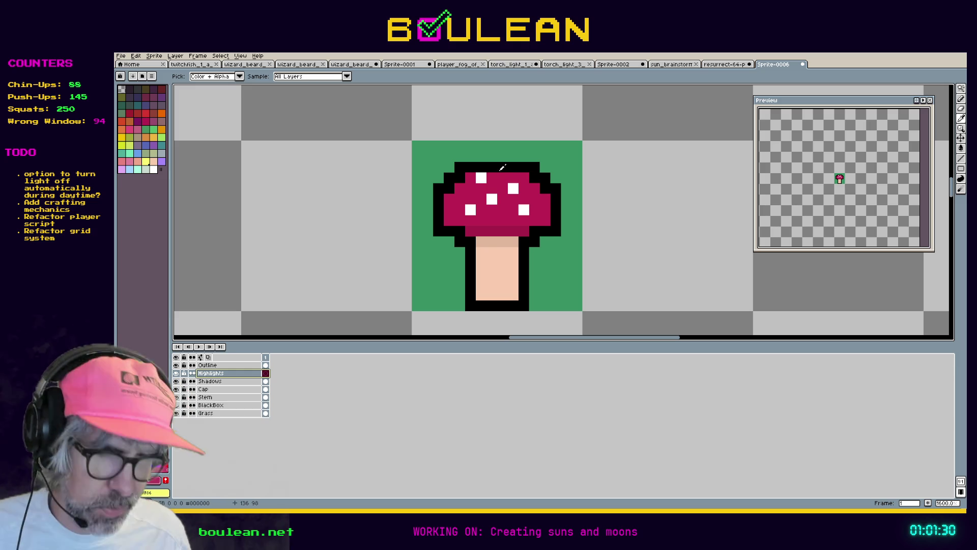
# Step: Pencil the lighter crimson across the cap's top row, plus one pixel at the top-left
pyautogui.press('b')
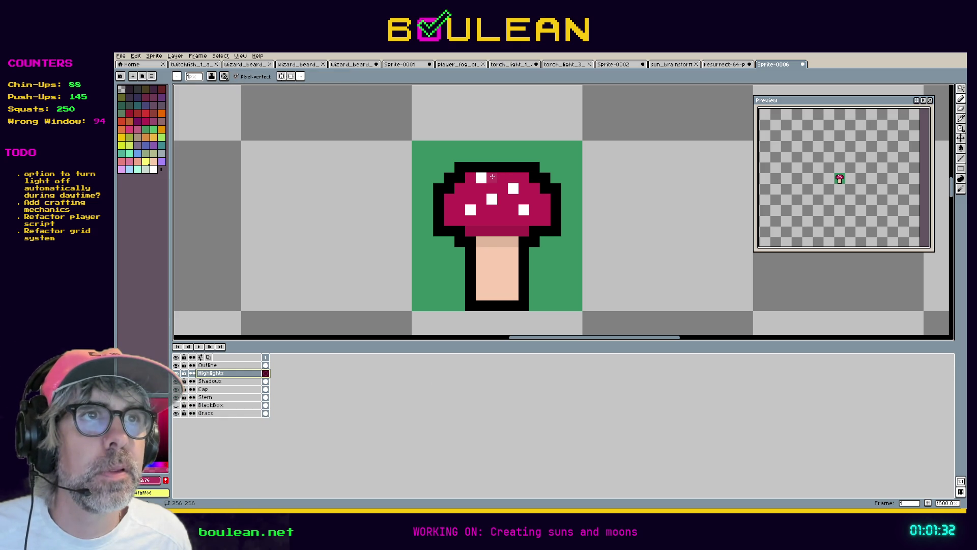
pyautogui.moveTo(499, 178); pyautogui.dragTo(525, 178)
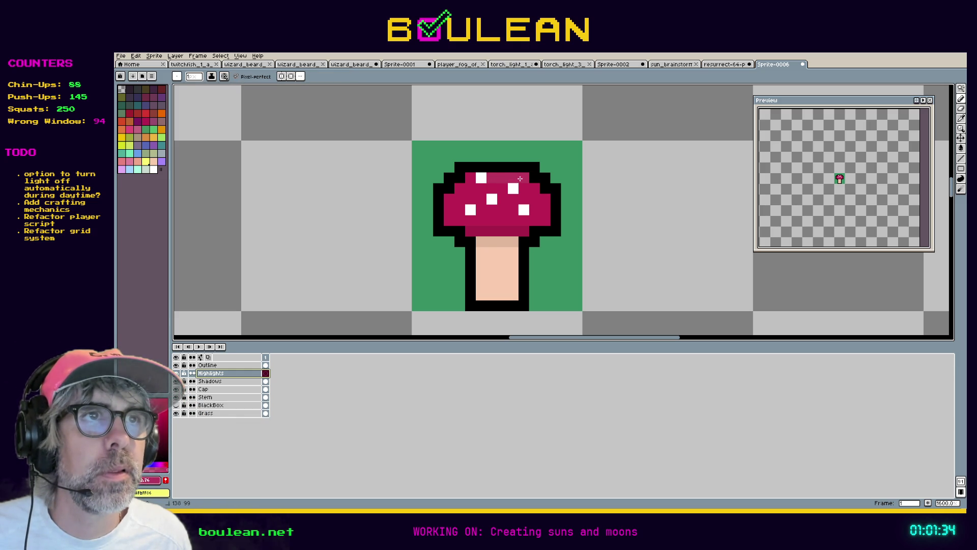
pyautogui.click(470, 177)
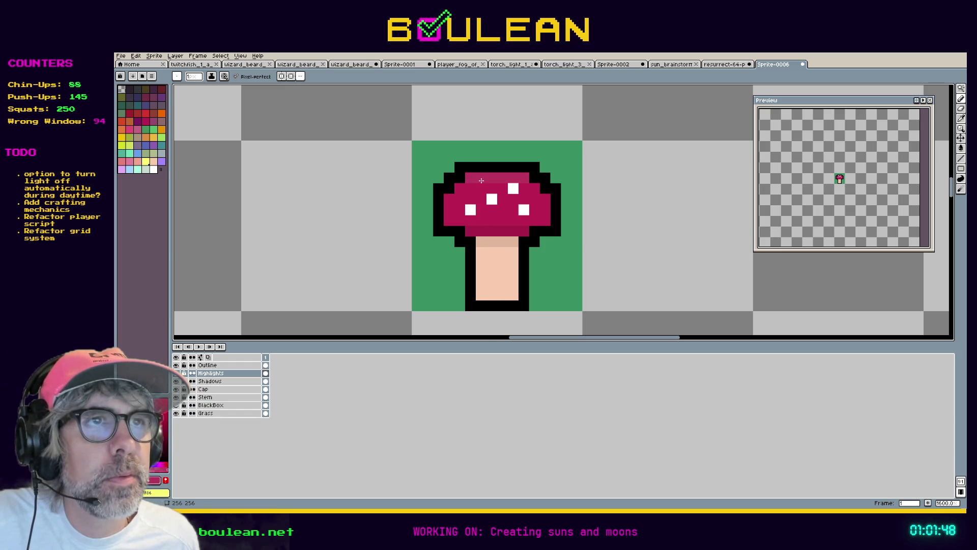
pyautogui.press('i')
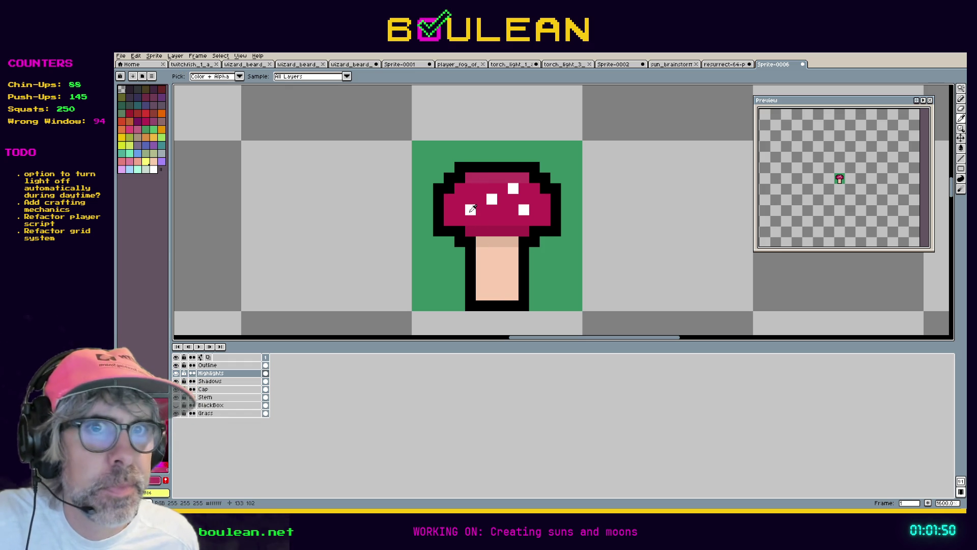
# Step: On the Cap layer, reshape the lower-left white spots, adding white pixels and covering strays in magenta
pyautogui.click(224, 389)
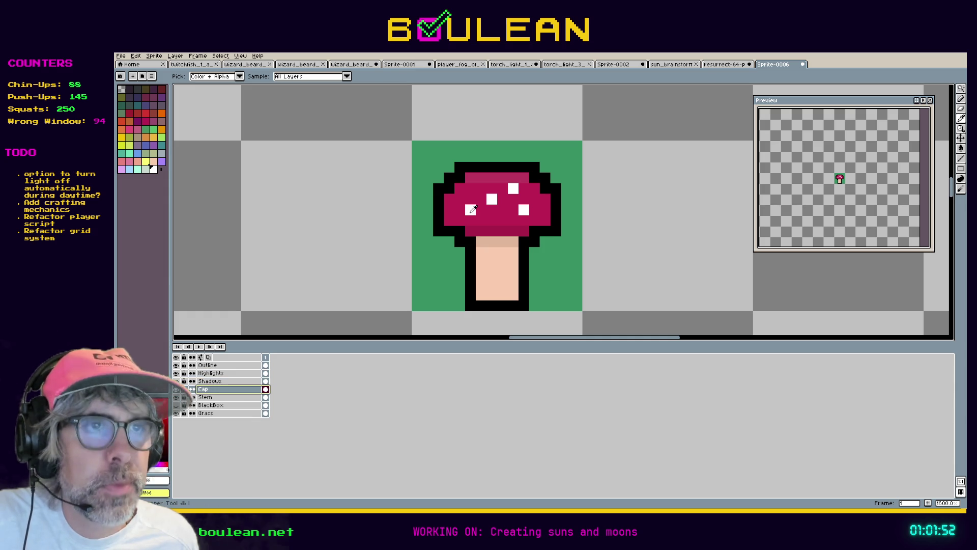
pyautogui.click(472, 208)
pyautogui.press('b')
pyautogui.click(460, 220)
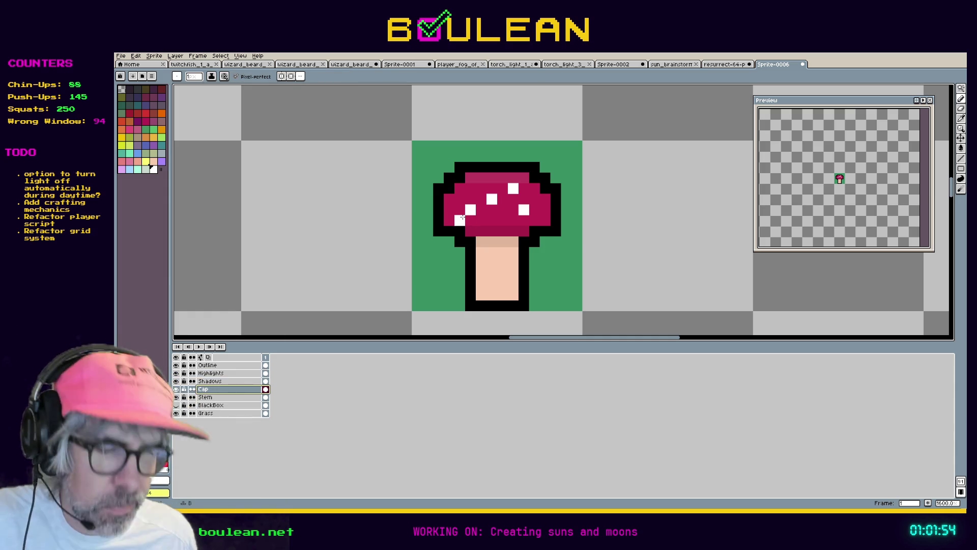
pyautogui.hotkey('ctrl', 'z')
pyautogui.click(466, 218)
pyautogui.click(460, 200)
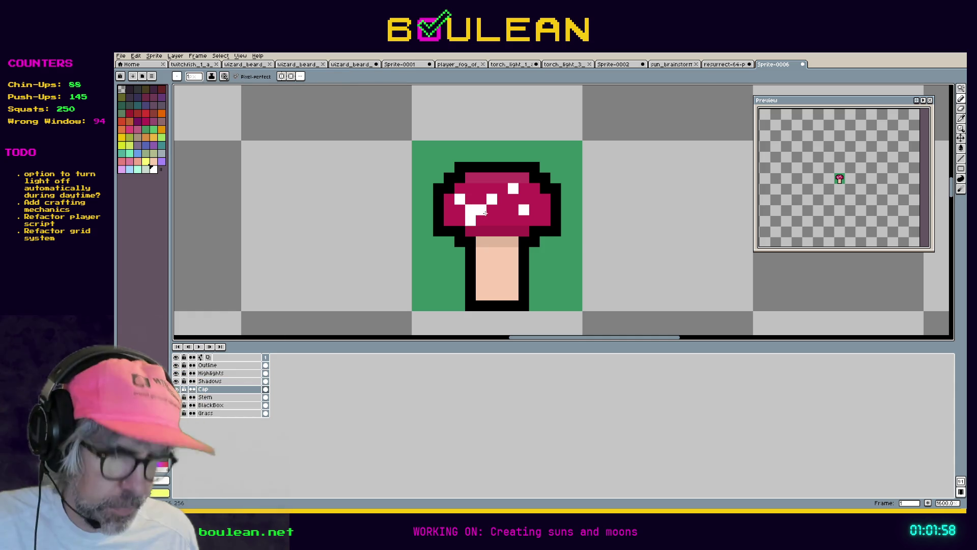
pyautogui.keyDown('alt'); pyautogui.click(484, 212); pyautogui.keyUp('alt')
pyautogui.click(474, 212)
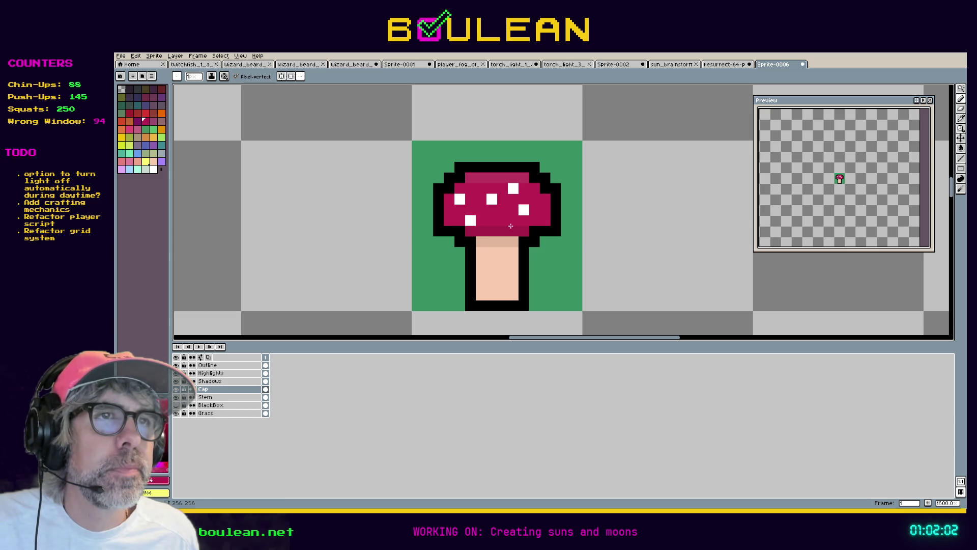
pyautogui.keyDown('alt'); pyautogui.click(470, 220); pyautogui.keyUp('alt')
pyautogui.click(481, 220)
pyautogui.keyDown('alt'); pyautogui.click(478, 208); pyautogui.keyUp('alt')
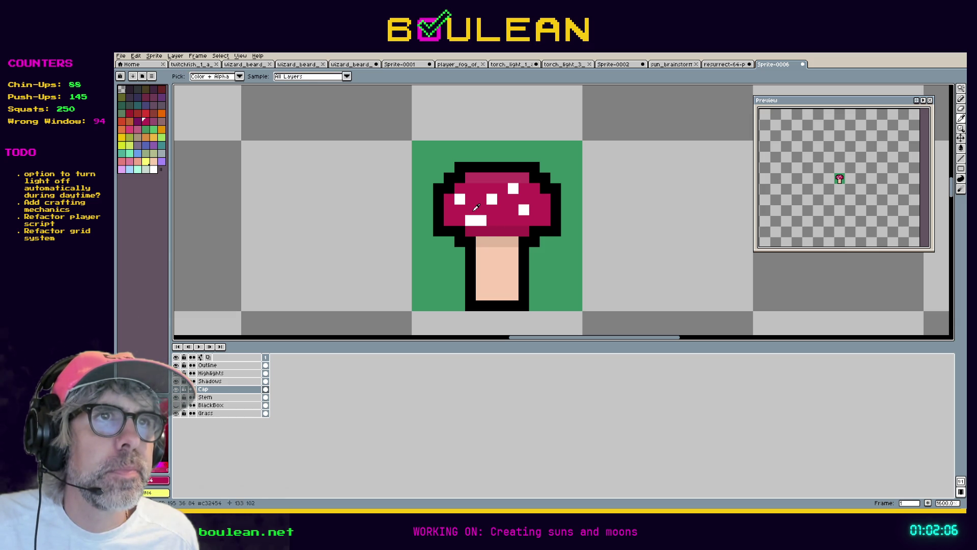
pyautogui.click(470, 220)
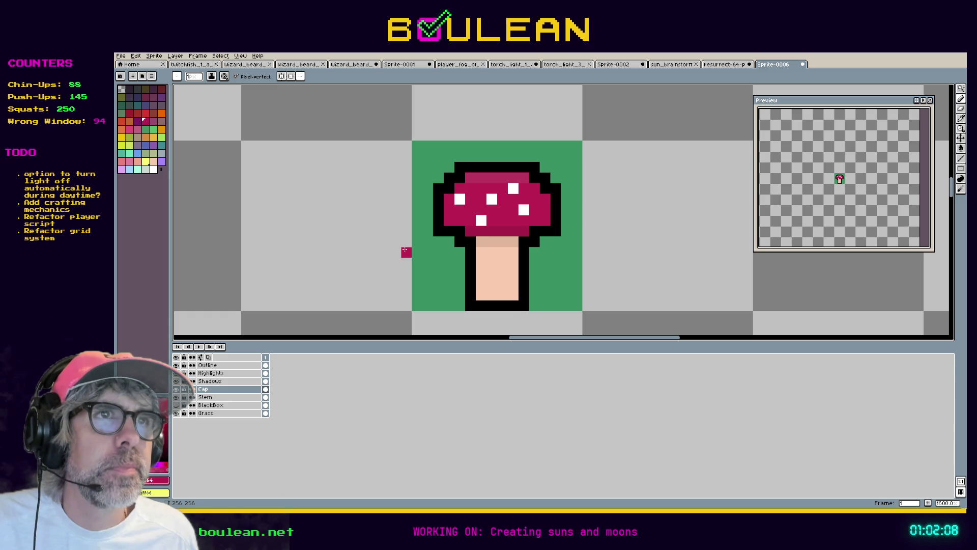
# Step: Add new white spot pixels higher on the cap and paint leftover white pixels crimson
pyautogui.press('alt')
pyautogui.keyDown('alt'); pyautogui.click(494, 199); pyautogui.keyUp('alt')
pyautogui.click(481, 188)
pyautogui.keyDown('alt'); pyautogui.click(514, 212); pyautogui.keyUp('alt')
pyautogui.click(493, 198)
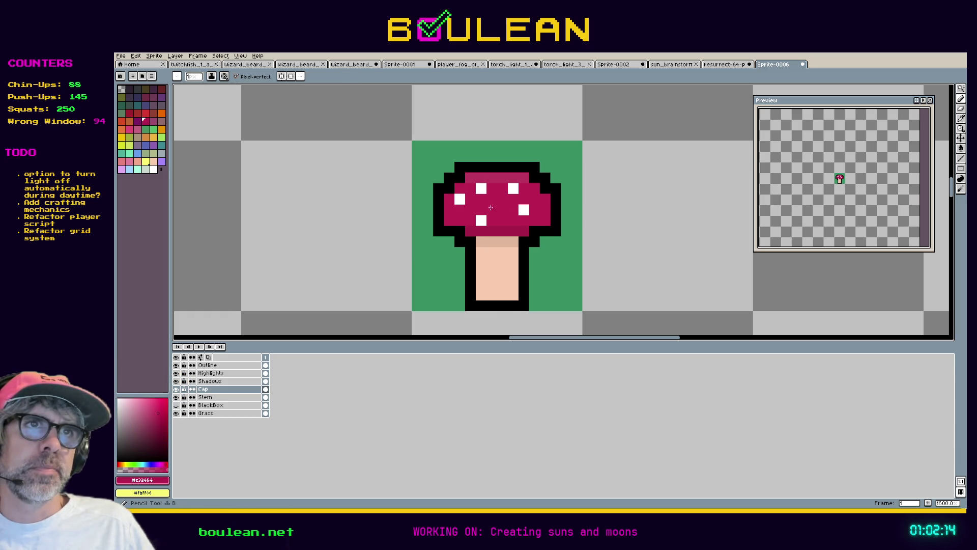
pyautogui.keyDown('alt'); pyautogui.click(481, 220); pyautogui.keyUp('alt')
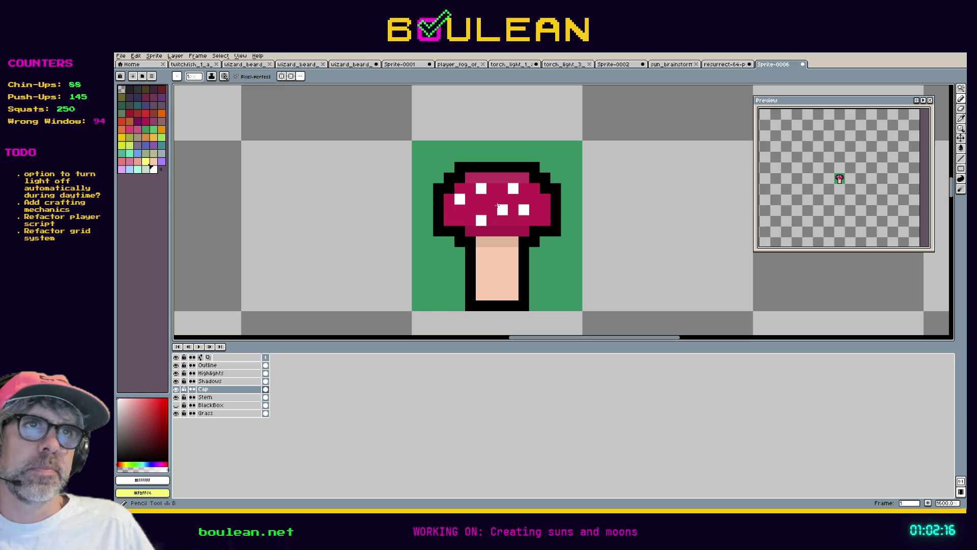
pyautogui.click(501, 199)
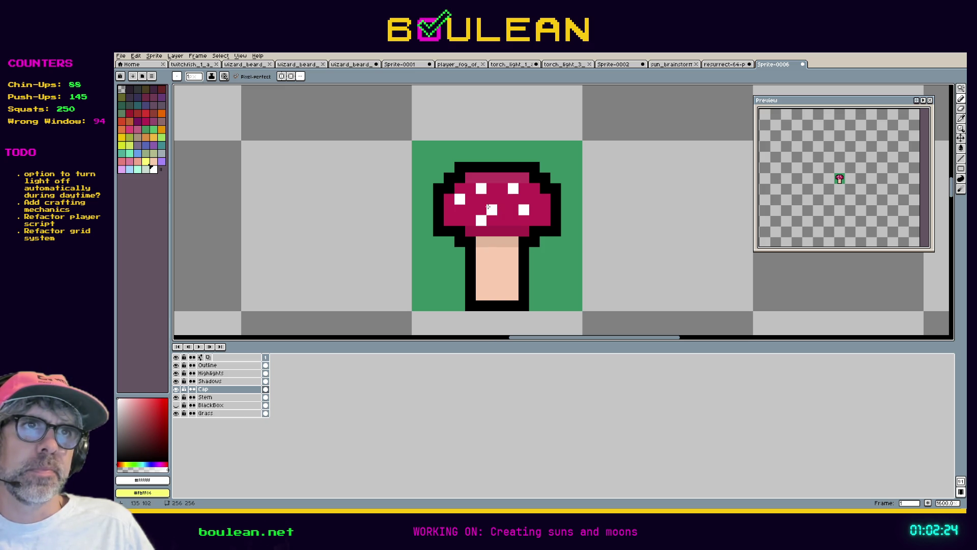
pyautogui.keyDown('alt'); pyautogui.click(488, 216); pyautogui.keyUp('alt')
pyautogui.click(481, 220)
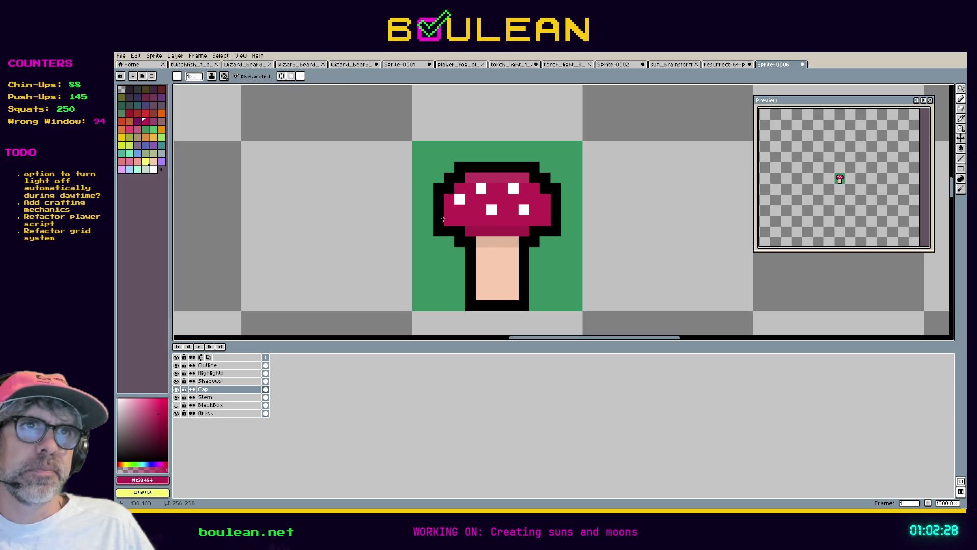
pyautogui.hotkey('ctrl', 'z')
pyautogui.click(463, 199)
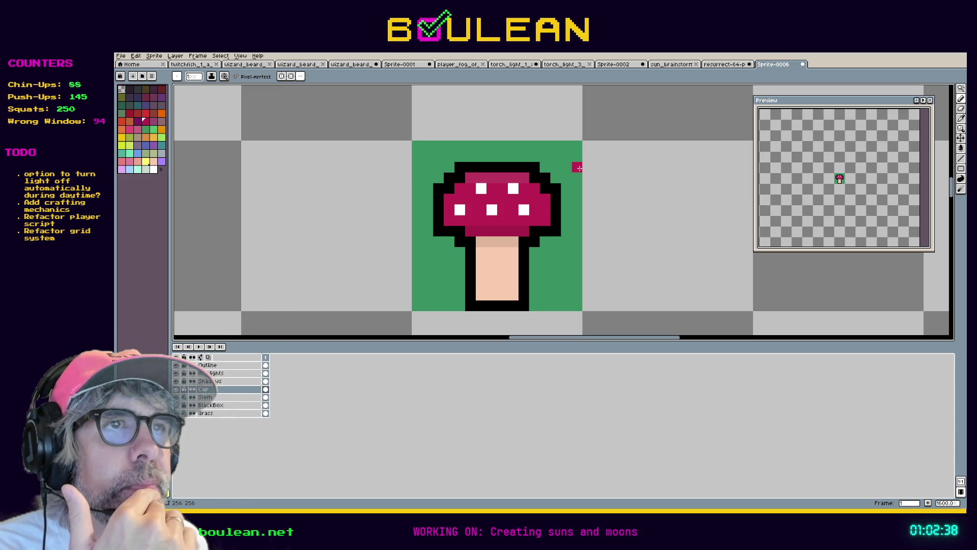
pyautogui.press('i')
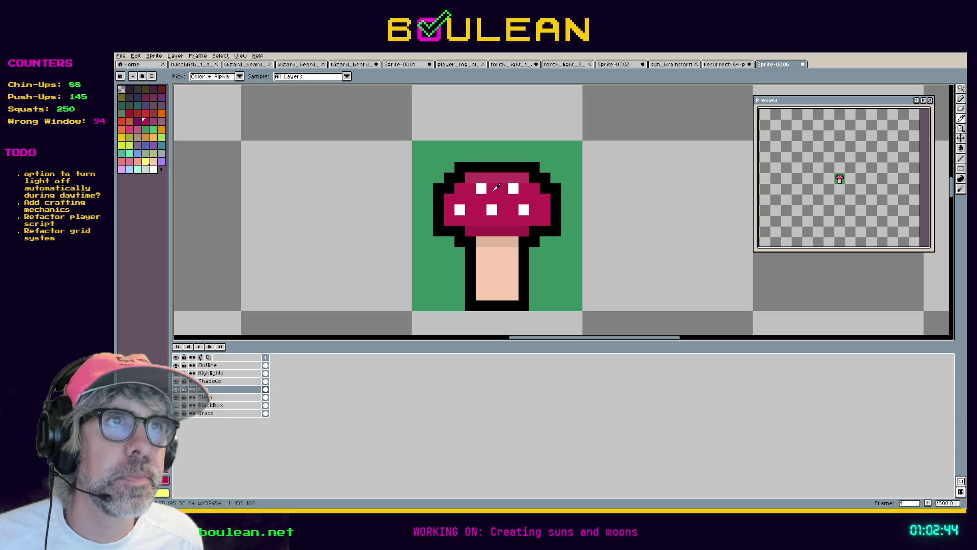
# Step: On the Highlights layer, add light pink pixels at the cap's upper-left and right edges
pyautogui.click(252, 373)
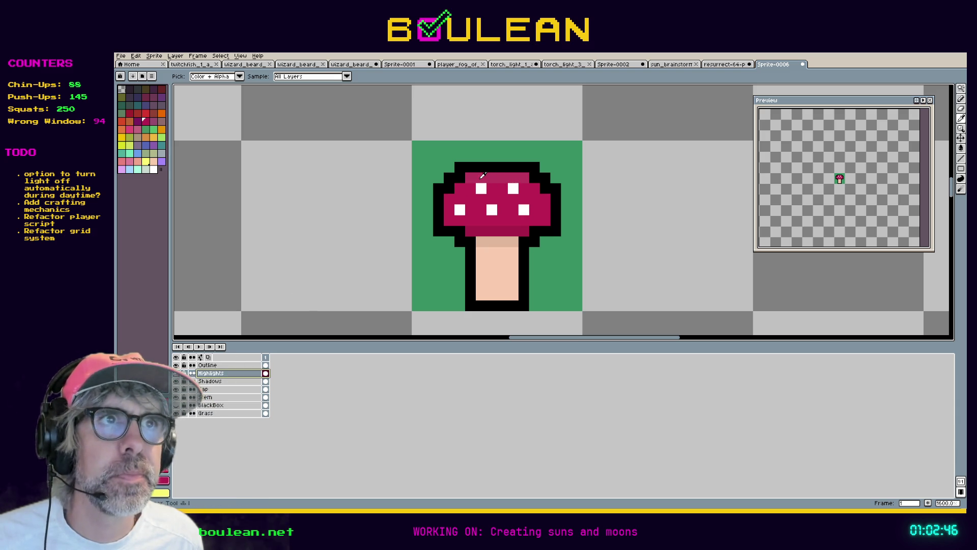
pyautogui.click(460, 188)
pyautogui.click(450, 199)
pyautogui.click(544, 198)
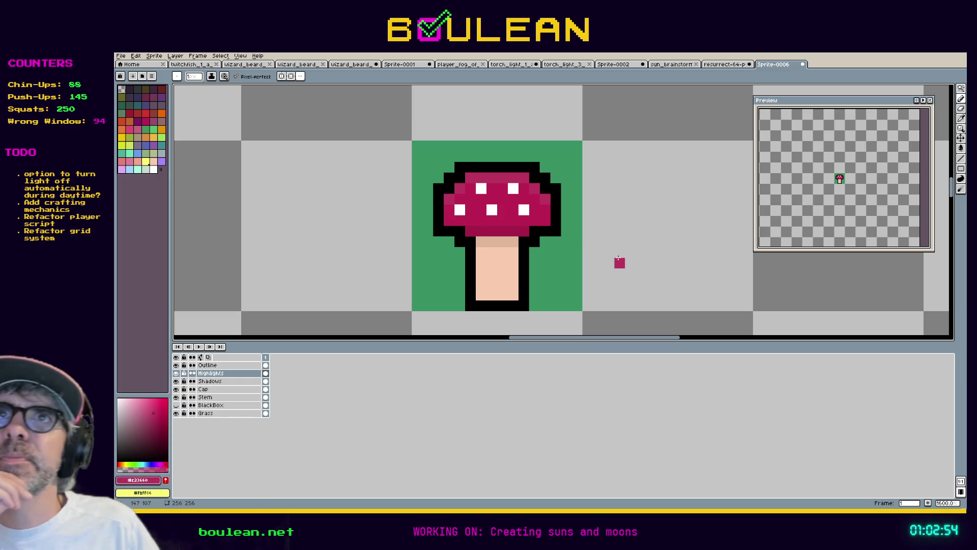
pyautogui.scroll(-3, 579, 222)
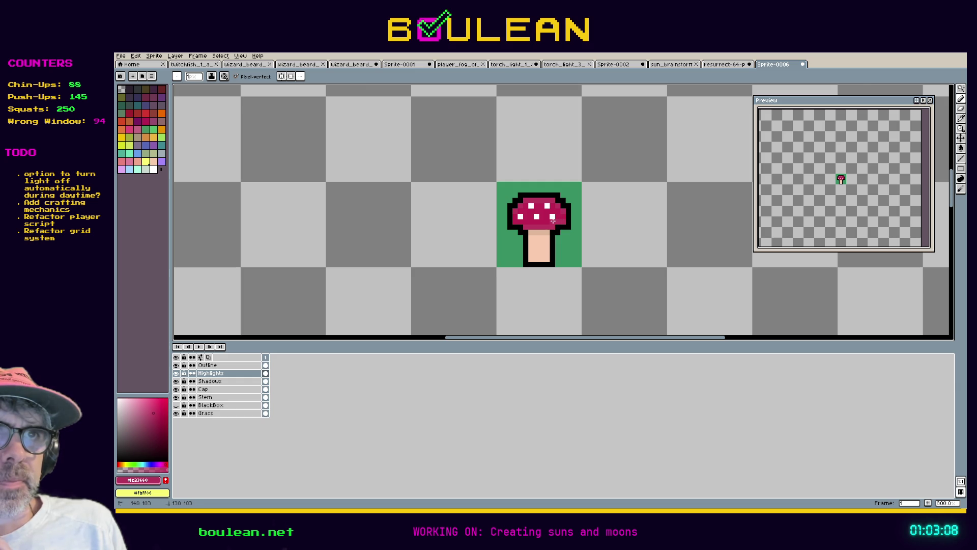
pyautogui.scroll(2, 553, 221)
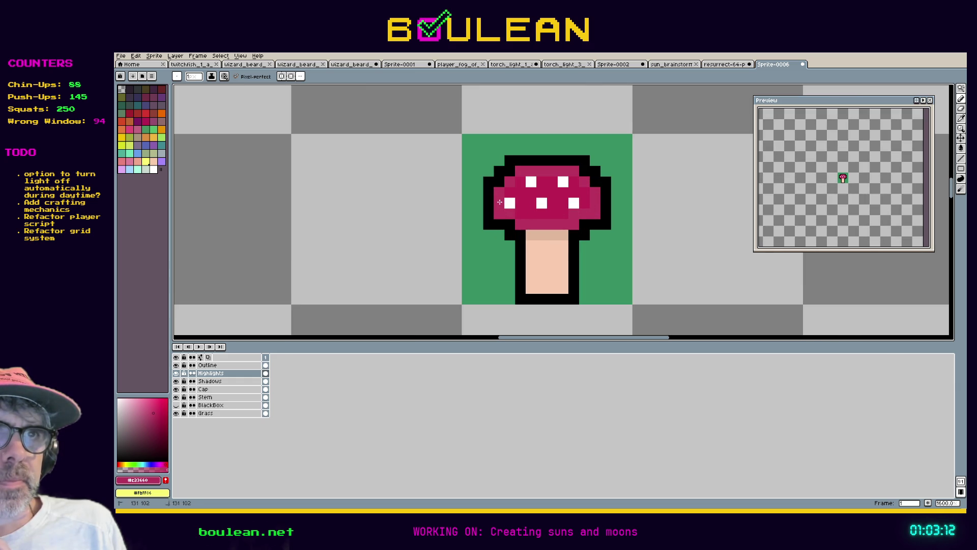
pyautogui.press('i')
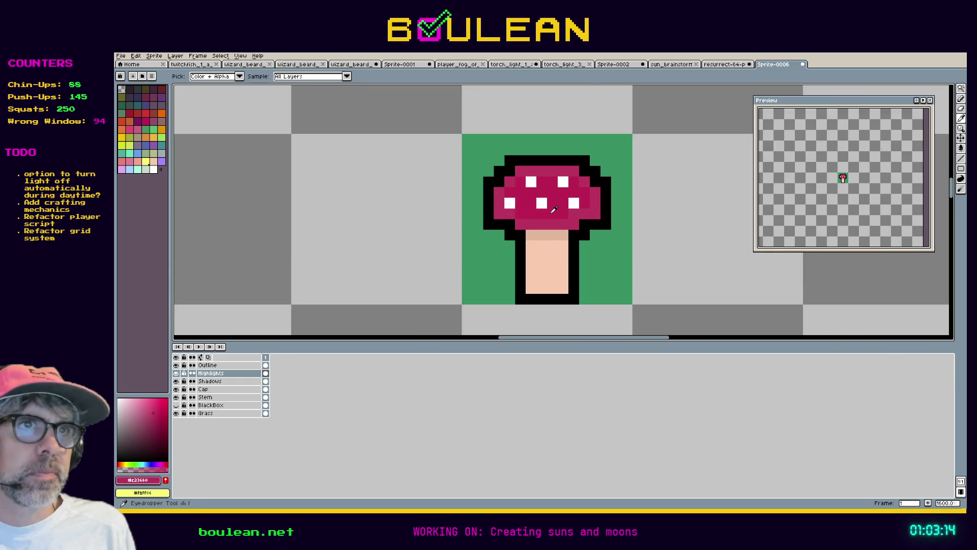
pyautogui.click(554, 210)
pyautogui.press('b')
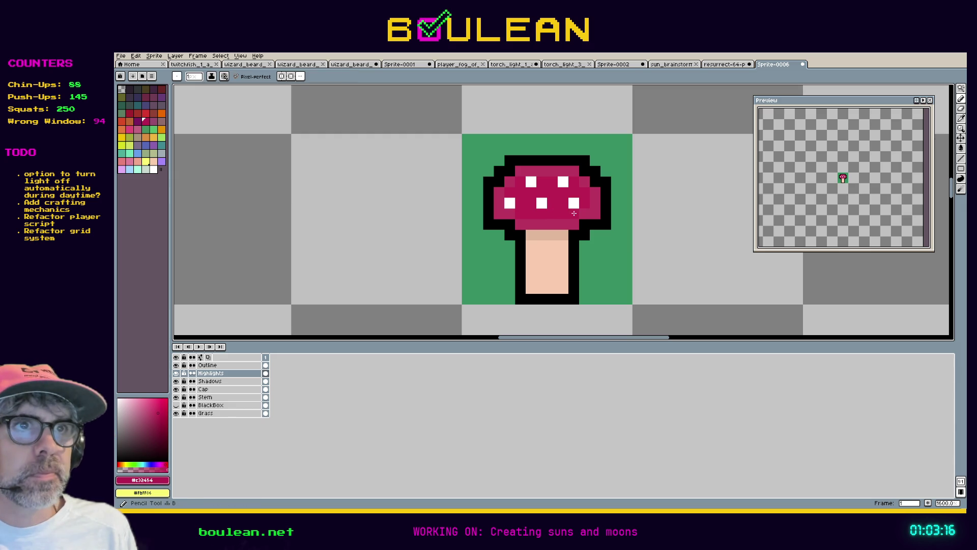
pyautogui.click(551, 231)
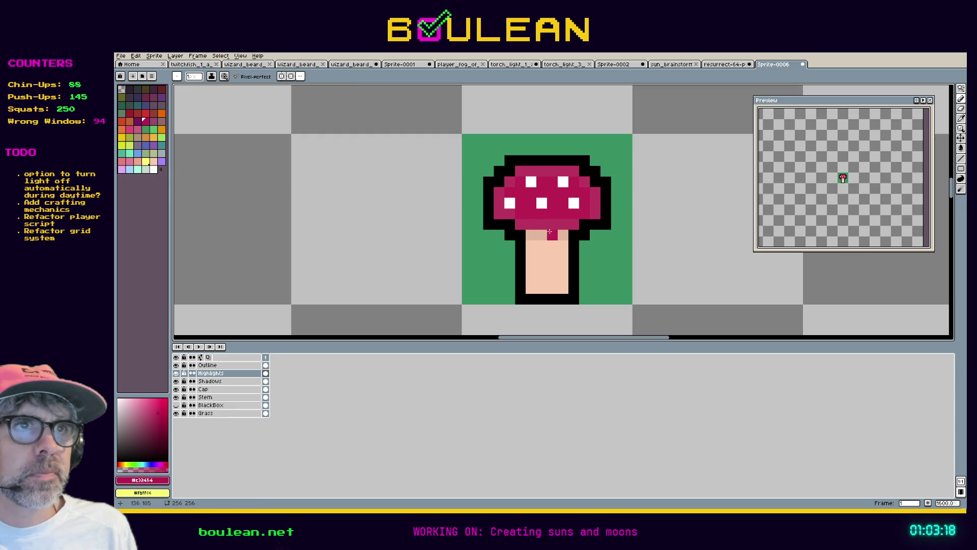
pyautogui.hotkey('ctrl', 'z')
pyautogui.press('i')
pyautogui.click(580, 211)
pyautogui.press('b')
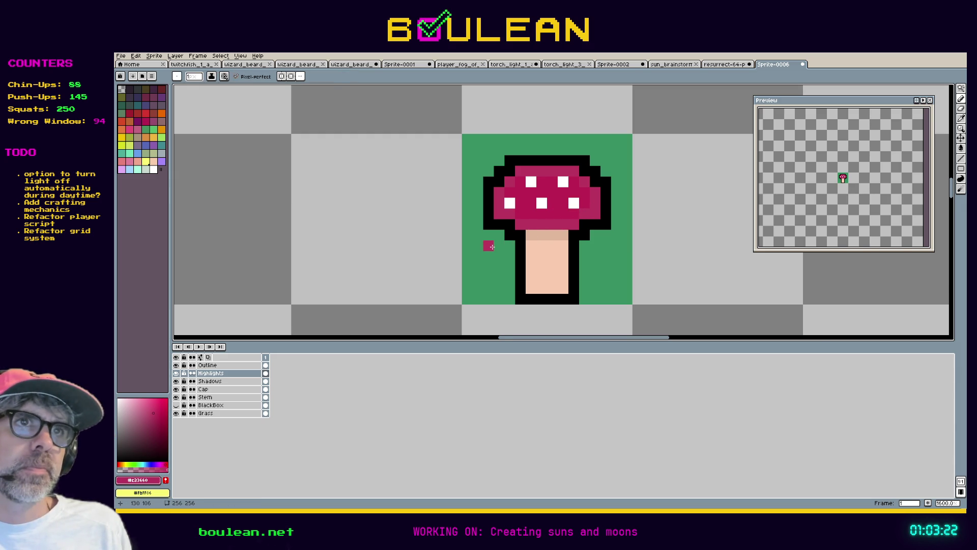
pyautogui.scroll(-3, 492, 247)
pyautogui.hotkey('ctrl', 'z')
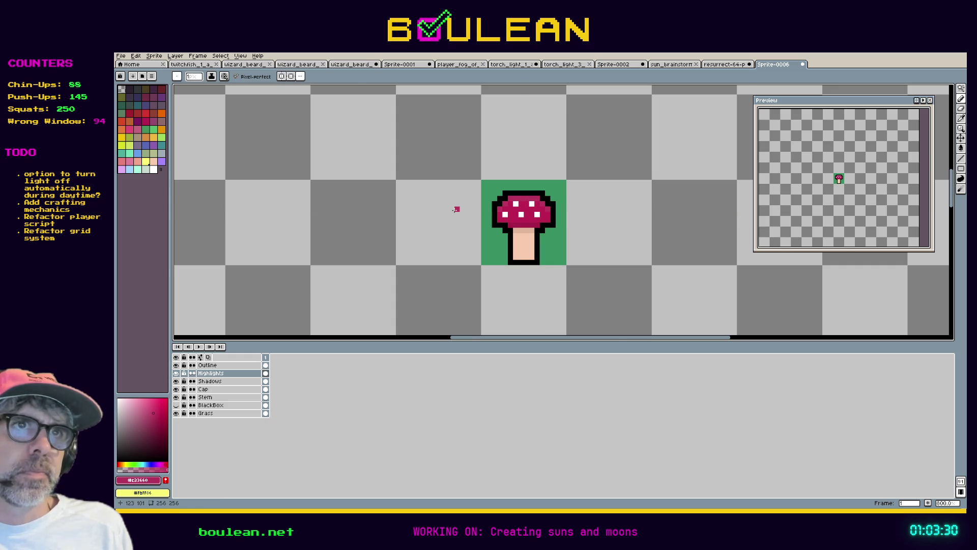
pyautogui.scroll(2, 454, 209)
pyautogui.scroll(-2, 454, 209)
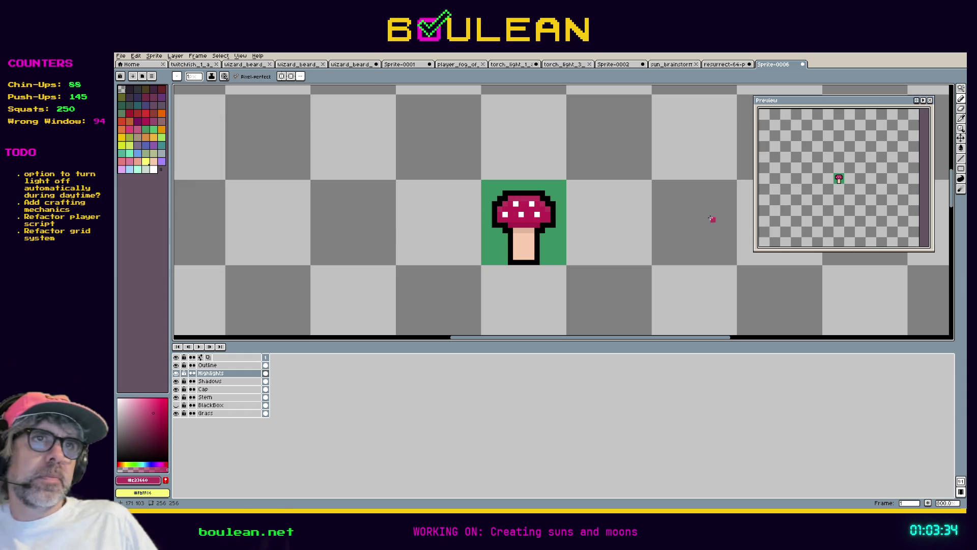
pyautogui.scroll(-2, 682, 220)
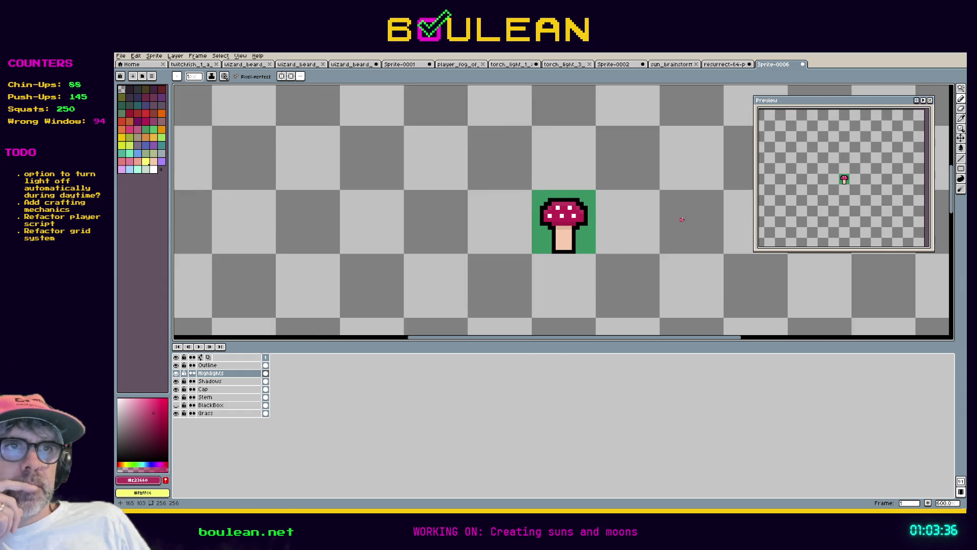
pyautogui.moveTo(711, 340)
pyautogui.mouseDown()
pyautogui.moveTo(685, 338)
pyautogui.moveTo(740, 339)
pyautogui.mouseUp()
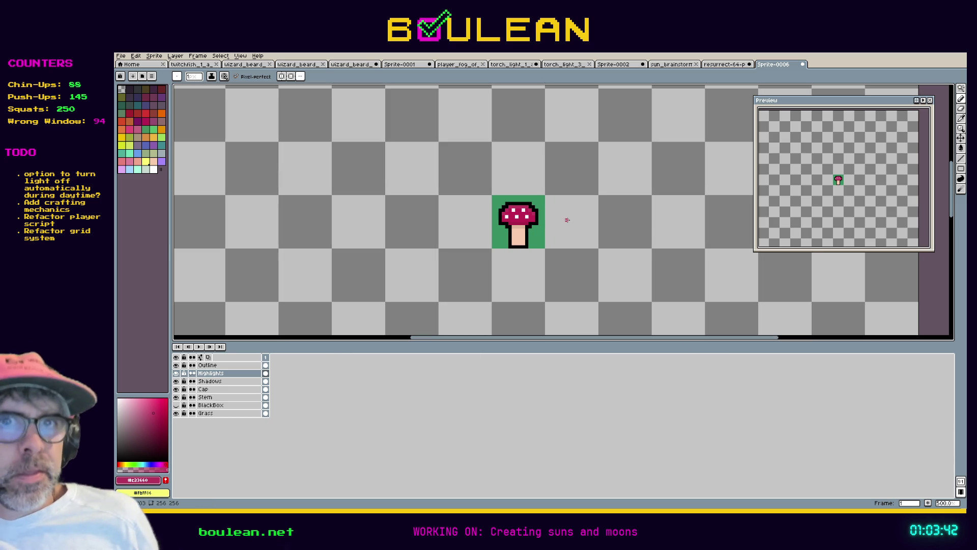
pyautogui.scroll(2, 567, 220)
pyautogui.scroll(-1, 586, 220)
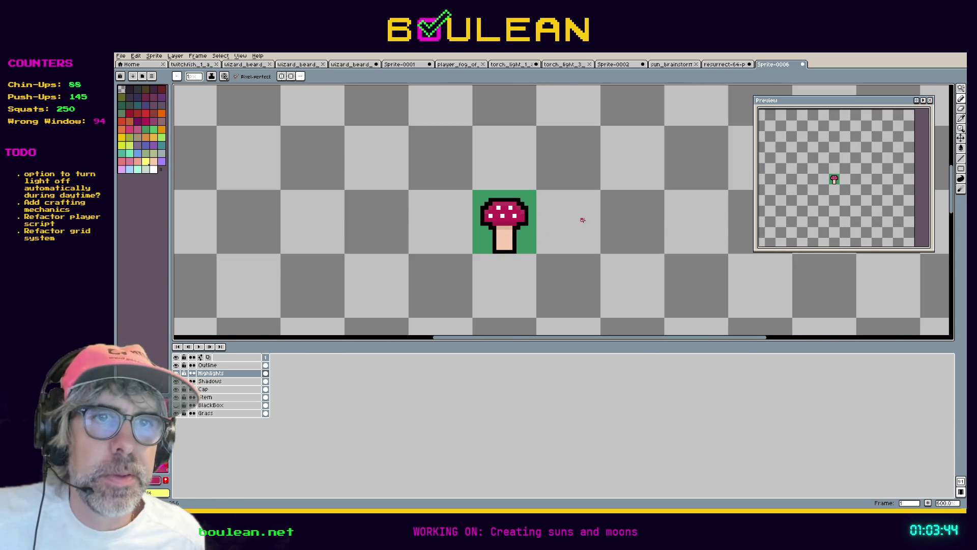
pyautogui.click(221, 389)
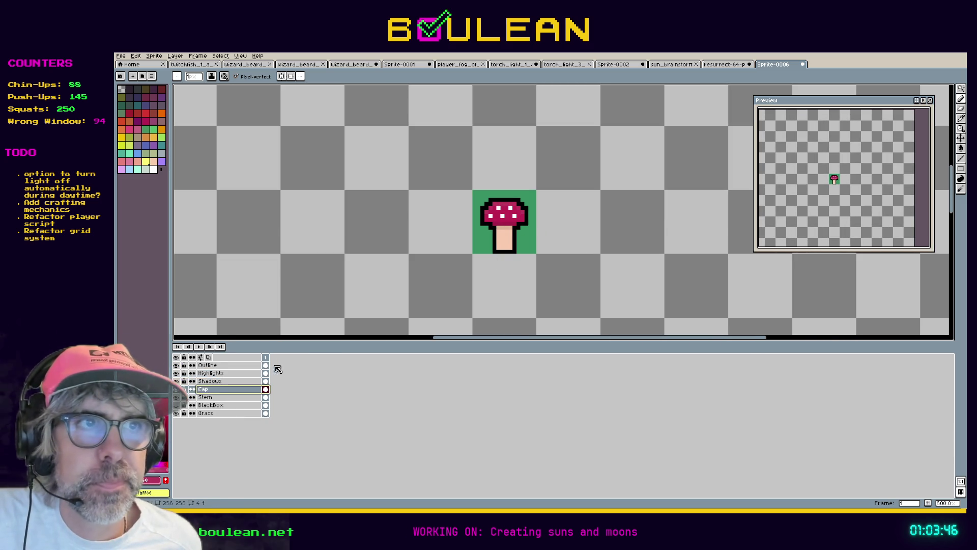
# Step: On the Grass layer, select the 16x16 grass tile and drop copies to the mushroom's right
pyautogui.press('m')
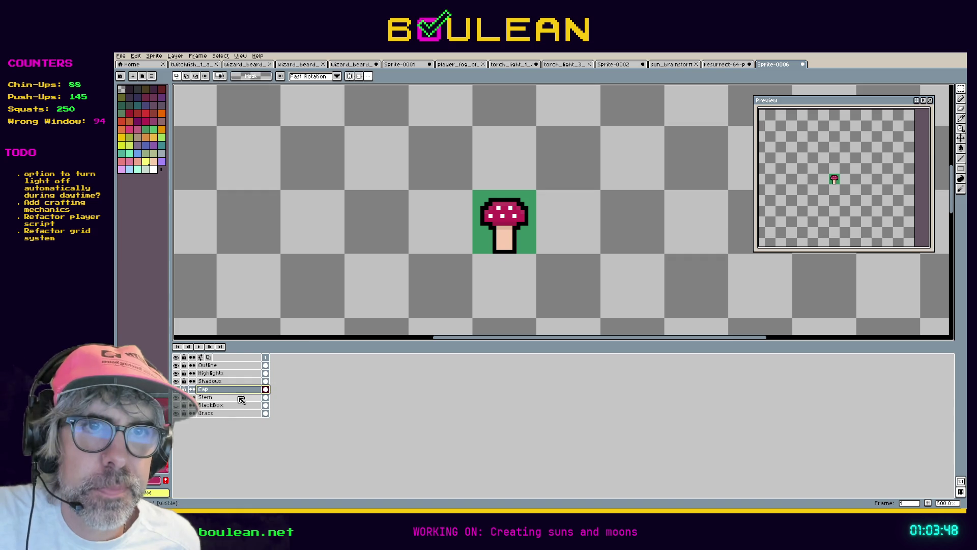
pyautogui.click(220, 413)
pyautogui.moveTo(478, 240)
pyautogui.mouseDown()
pyautogui.moveTo(652, 236)
pyautogui.moveTo(693, 246)
pyautogui.moveTo(715, 270)
pyautogui.moveTo(629, 283)
pyautogui.moveTo(567, 275)
pyautogui.moveTo(658, 264)
pyautogui.mouseUp()
pyautogui.click(435, 292)
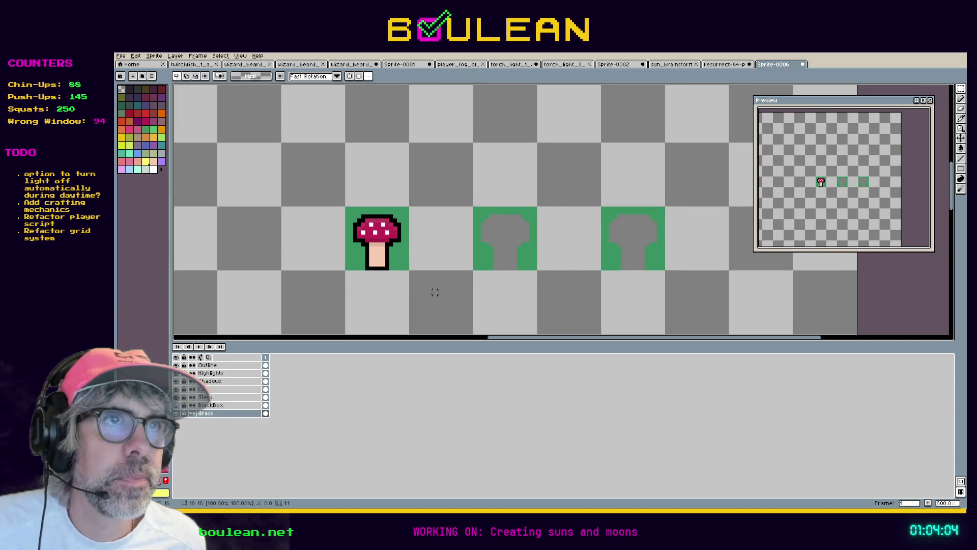
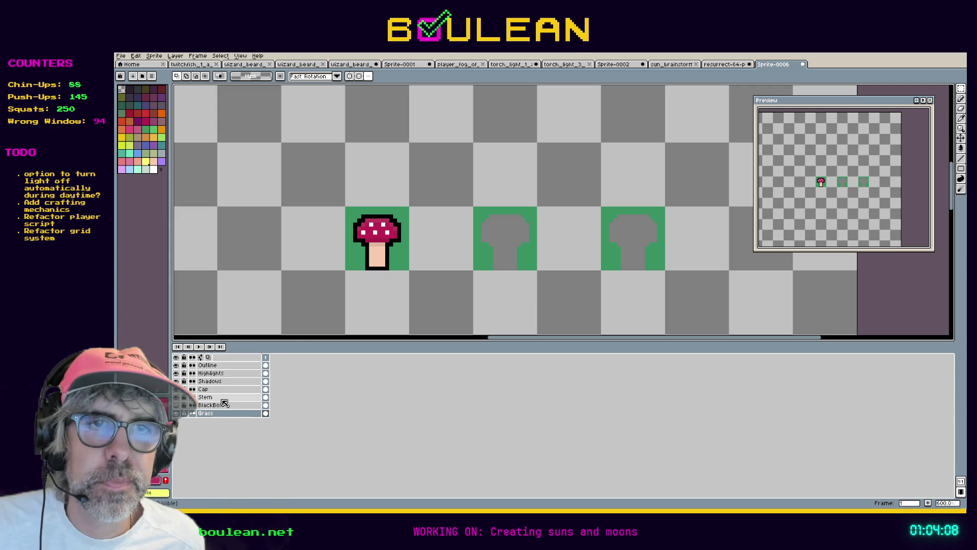
# Step: On the Stem layer, sample the peach stem colour and try pasting a stem copy, then undo it
pyautogui.click(223, 400)
pyautogui.press('i')
pyautogui.click(384, 257)
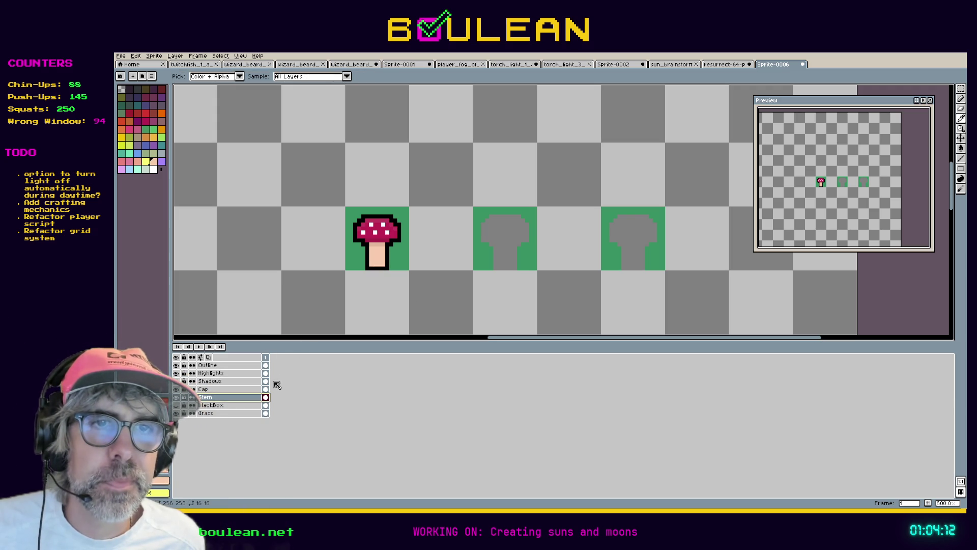
pyautogui.hotkey('ctrl', 'v')
pyautogui.moveTo(436, 254); pyautogui.dragTo(489, 254)
pyautogui.hotkey('ctrl', 'z')
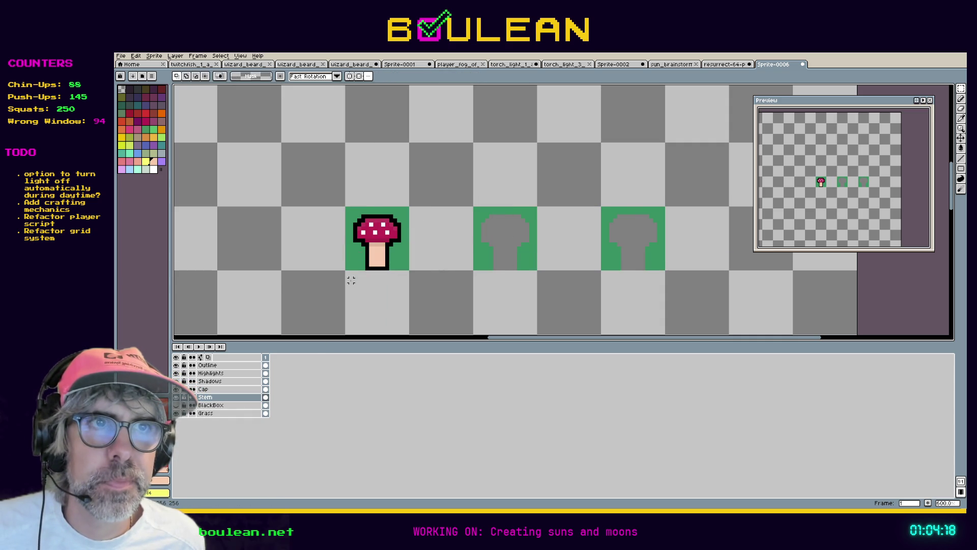
# Step: Magic-wand the red mushroom's peach stem and place copies on the second and third mushroom tiles
pyautogui.press('w')
pyautogui.click(381, 259)
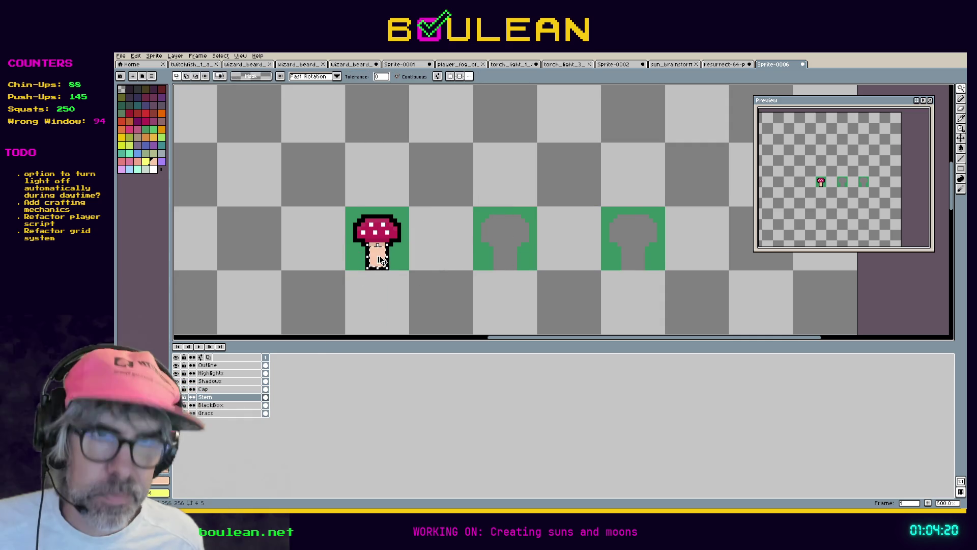
pyautogui.hotkey('ctrl', 't')
pyautogui.moveTo(384, 263); pyautogui.dragTo(509, 263)
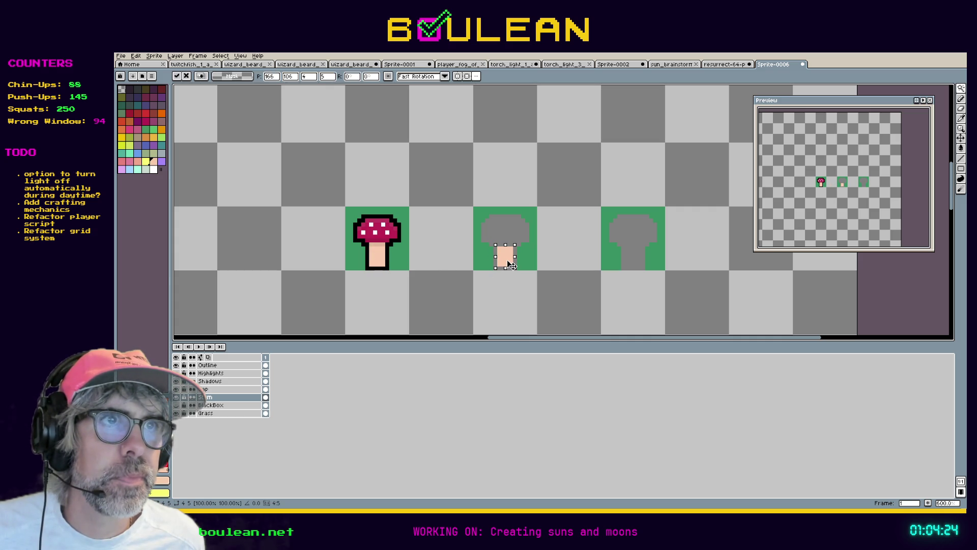
pyautogui.click(528, 256)
pyautogui.hotkey('ctrl', 't')
pyautogui.moveTo(377, 265); pyautogui.dragTo(639, 263)
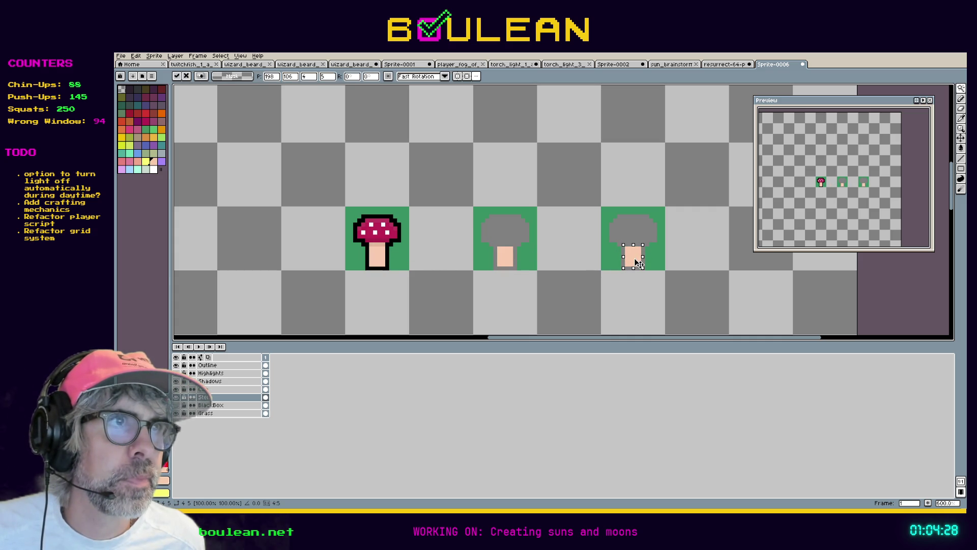
pyautogui.click(234, 365)
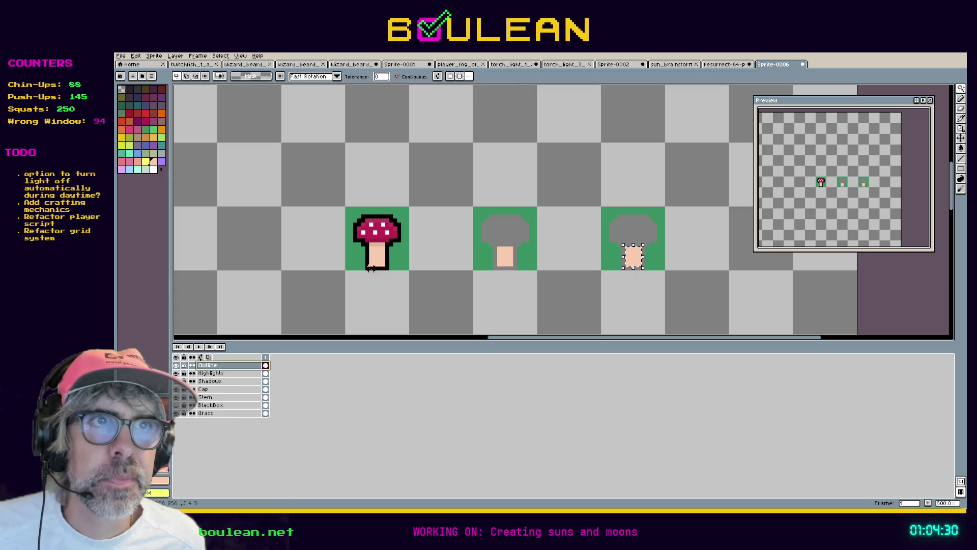
# Step: Select the first mushroom's outline and try moving copies across, undoing the misplaced attempts
pyautogui.click(377, 269)
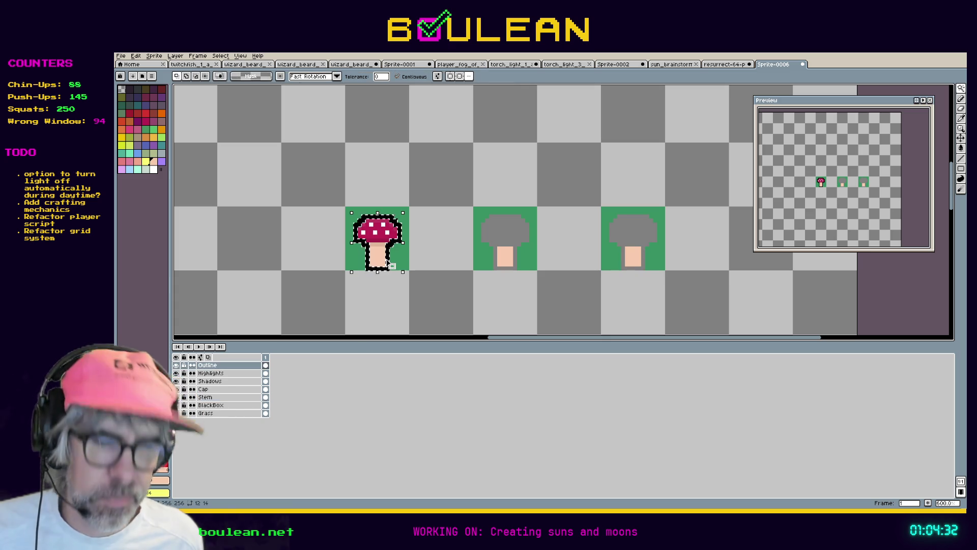
pyautogui.hotkey('ctrl', 't')
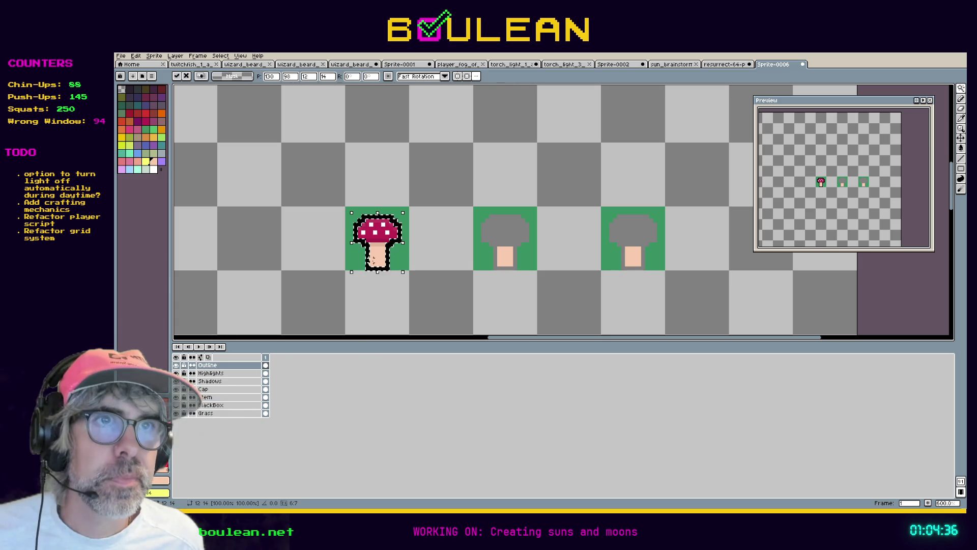
pyautogui.moveTo(378, 257); pyautogui.dragTo(465, 257)
pyautogui.hotkey('ctrl', 'z')
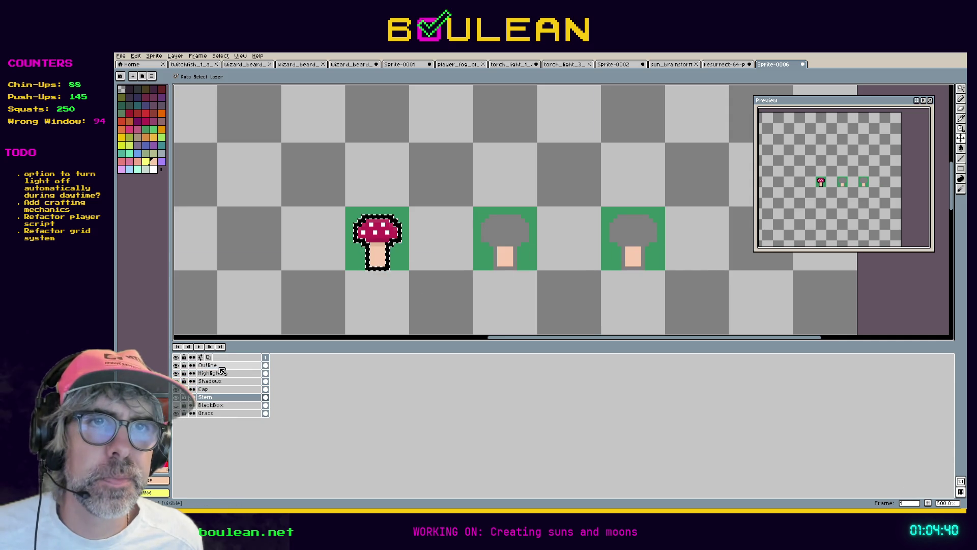
pyautogui.click(385, 271)
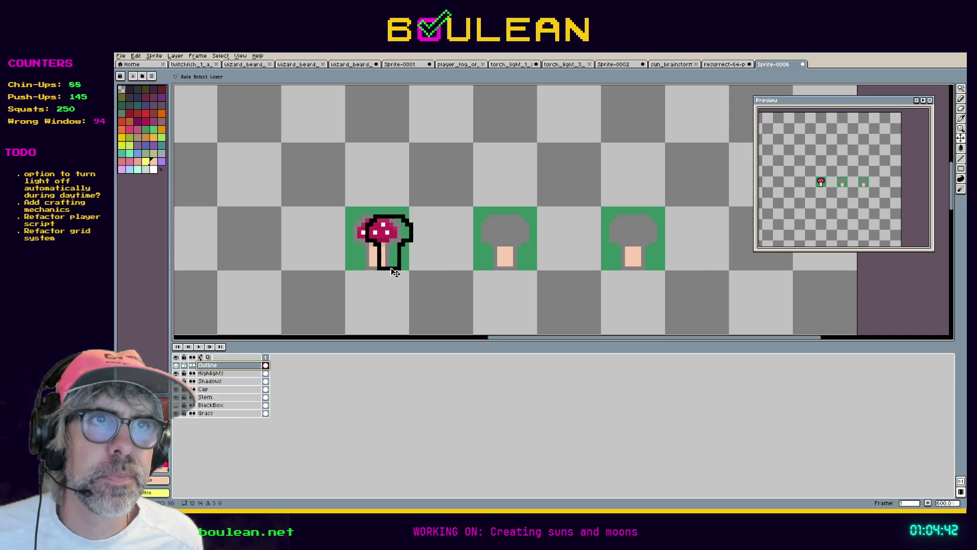
pyautogui.moveTo(395, 273)
pyautogui.mouseDown()
pyautogui.moveTo(383, 272)
pyautogui.moveTo(503, 267)
pyautogui.mouseUp()
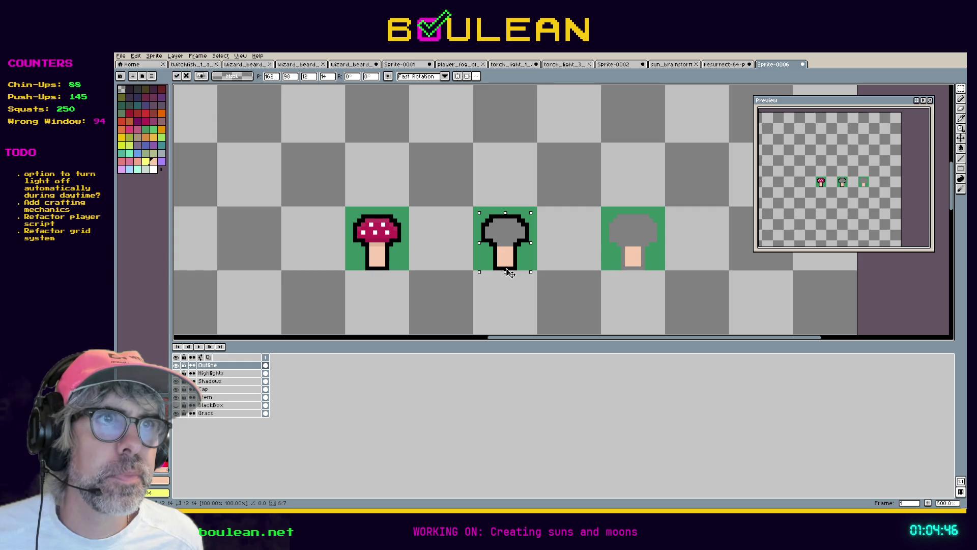
pyautogui.moveTo(510, 262)
pyautogui.mouseDown()
pyautogui.moveTo(509, 271)
pyautogui.moveTo(641, 271)
pyautogui.moveTo(631, 273)
pyautogui.mouseUp()
pyautogui.hotkey('ctrl', 'z')
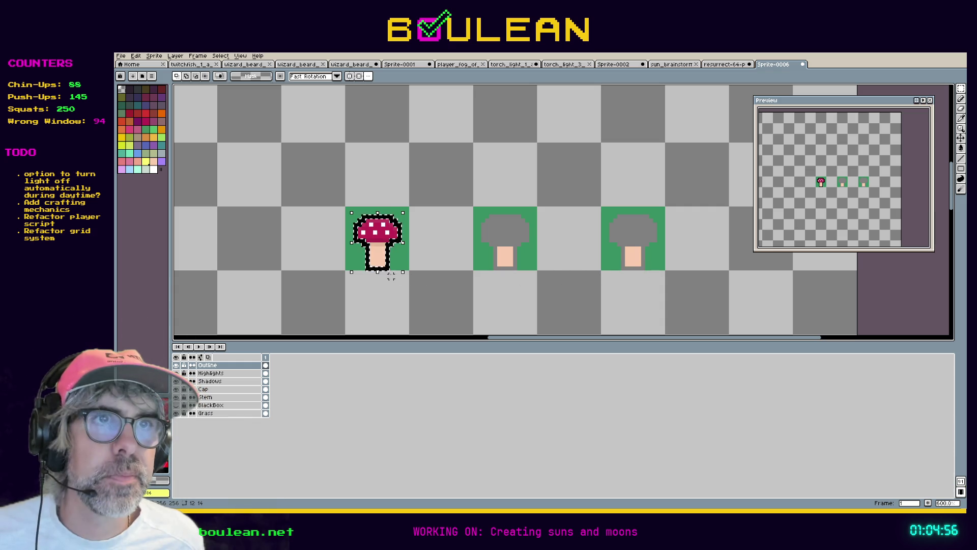
# Step: Place the black outline copies on the second and third mushrooms and deselect
pyautogui.moveTo(388, 273)
pyautogui.mouseDown()
pyautogui.moveTo(502, 262)
pyautogui.moveTo(515, 271)
pyautogui.mouseUp()
pyautogui.click(451, 280)
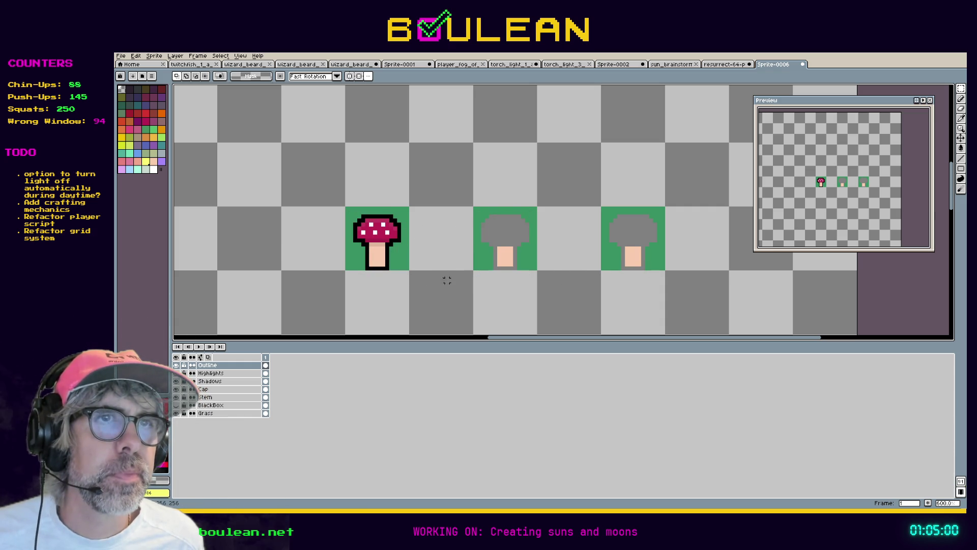
pyautogui.press('w')
pyautogui.click(387, 261)
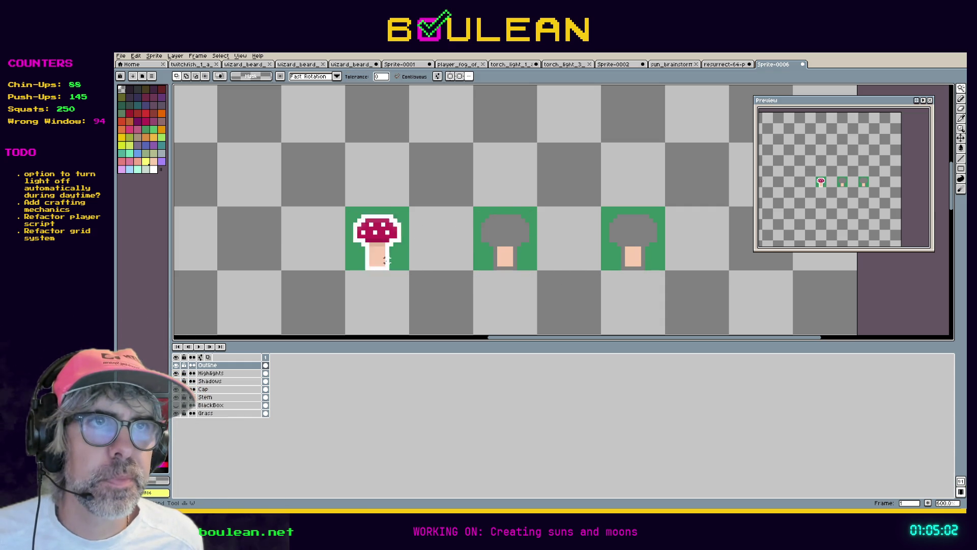
pyautogui.moveTo(387, 269); pyautogui.dragTo(642, 272)
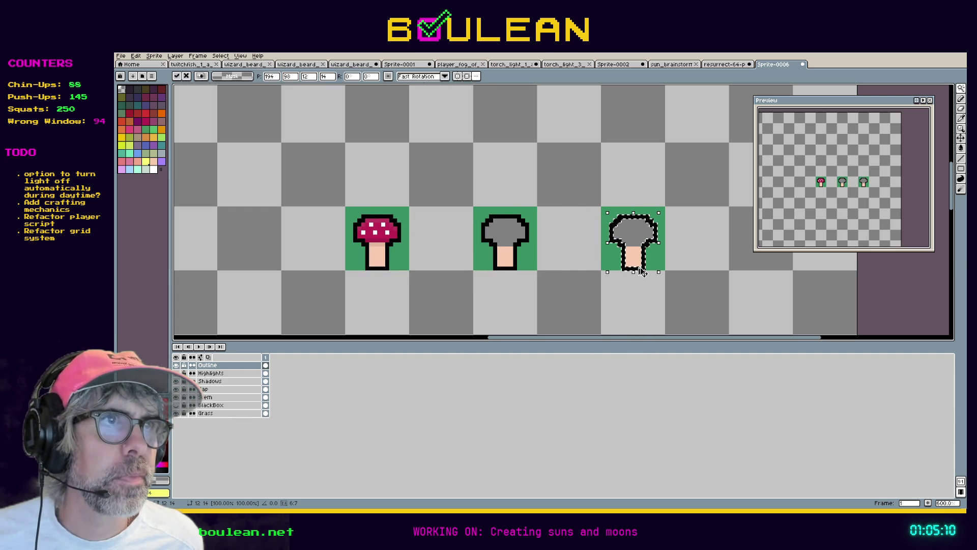
pyautogui.hotkey('ctrl', 'd')
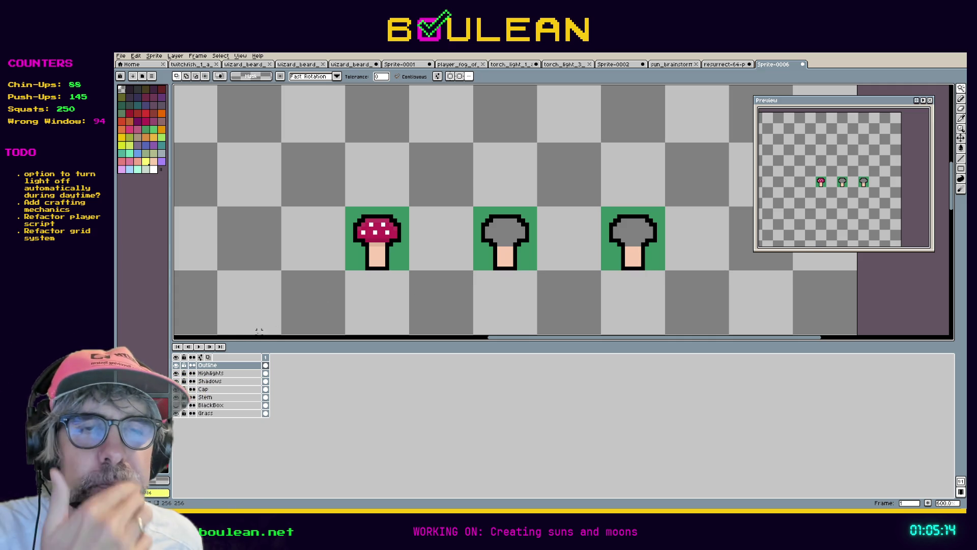
# Step: On the Cap layer, copy the red white-spotted cap onto the second and third mushrooms, then deselect
pyautogui.click(209, 389)
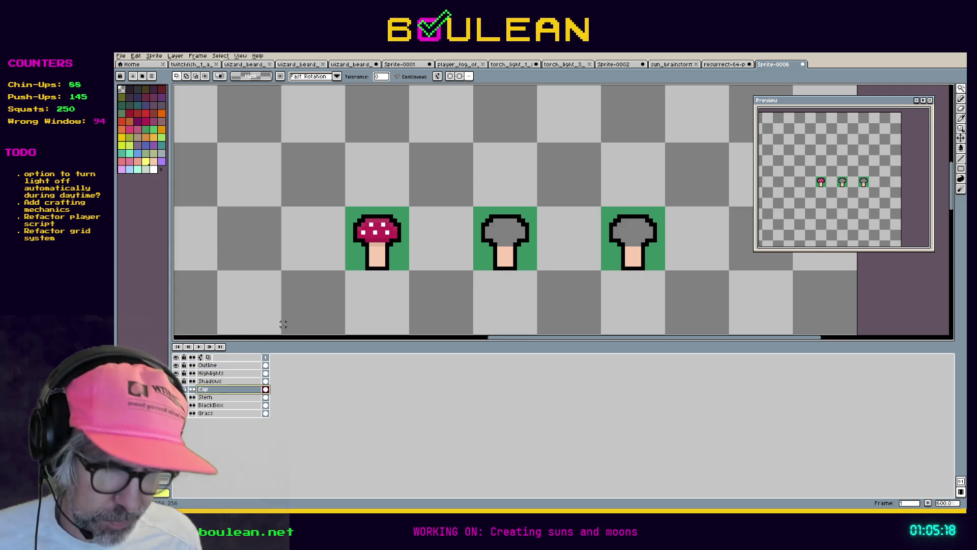
pyautogui.click(348, 271)
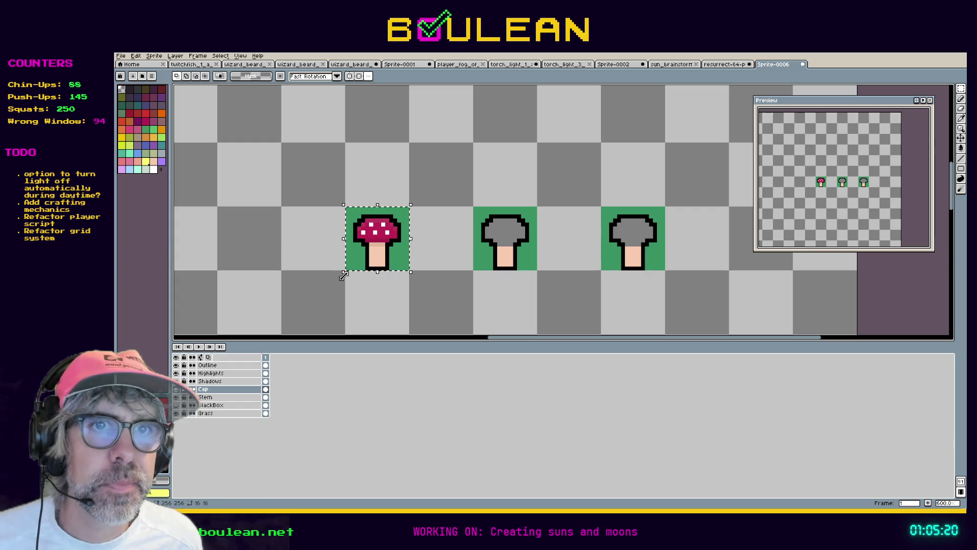
pyautogui.moveTo(382, 239); pyautogui.dragTo(552, 244)
pyautogui.moveTo(632, 238); pyautogui.dragTo(636, 239)
pyautogui.press('Return')
pyautogui.press('b')
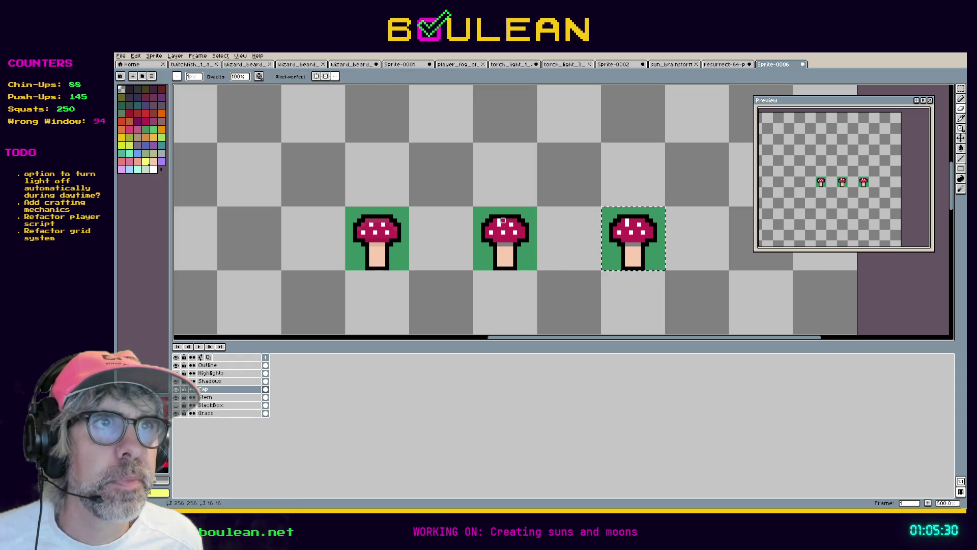
pyautogui.hotkey('ctrl', 'd')
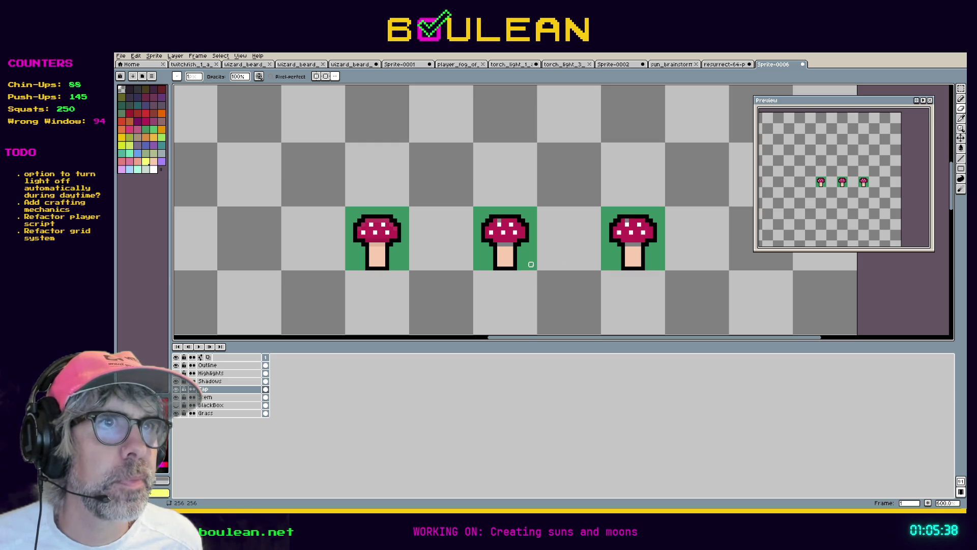
pyautogui.press('i')
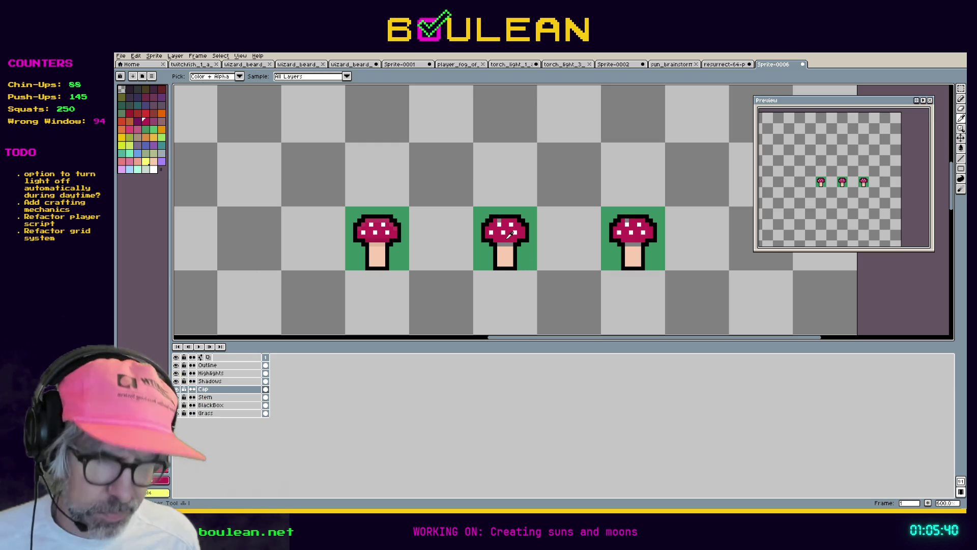
pyautogui.press('b')
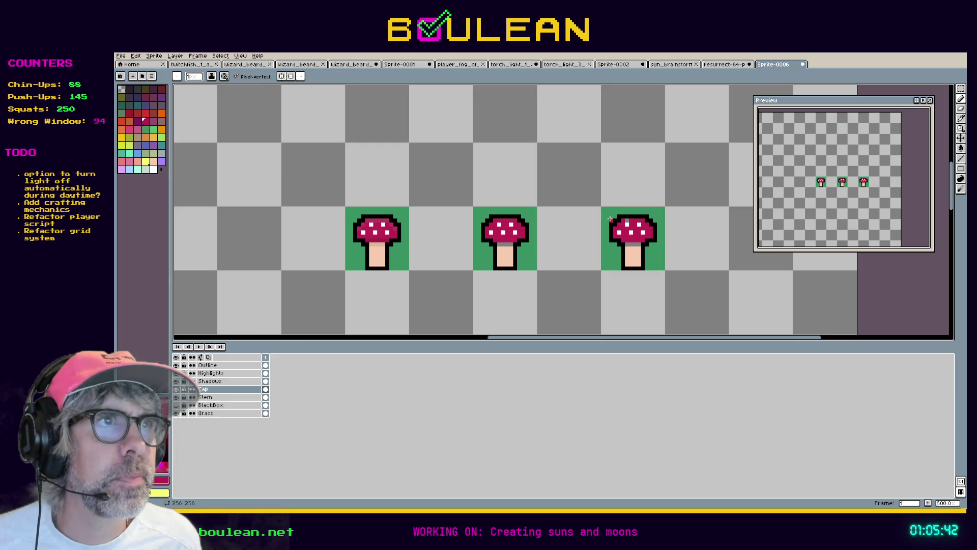
pyautogui.scroll(-4, 538, 244)
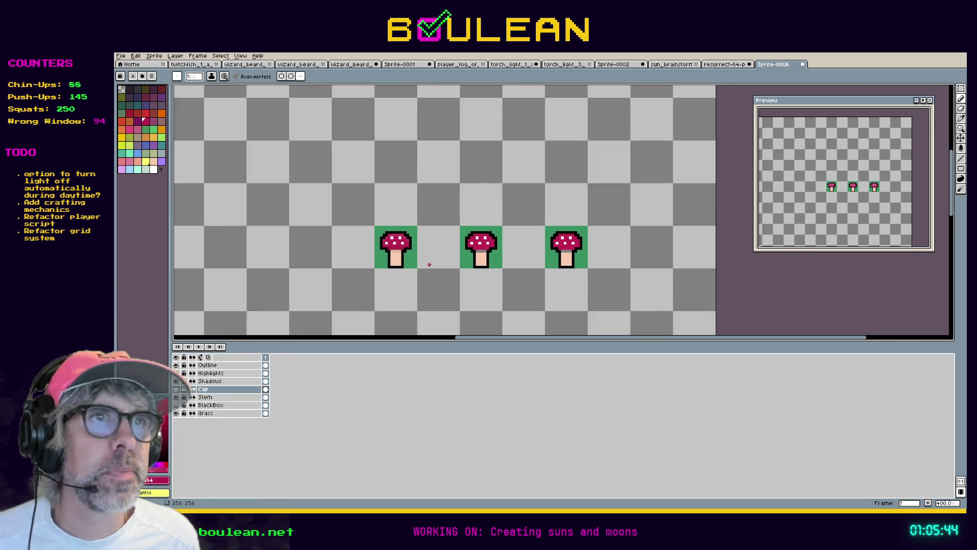
# Step: Show the hidden BlackBox layer in the mushroom sprite
pyautogui.moveTo(339, 294)
pyautogui.mouseDown()
pyautogui.moveTo(510, 128)
pyautogui.moveTo(362, 254)
pyautogui.moveTo(351, 239)
pyautogui.moveTo(421, 123)
pyautogui.moveTo(419, 153)
pyautogui.mouseUp()
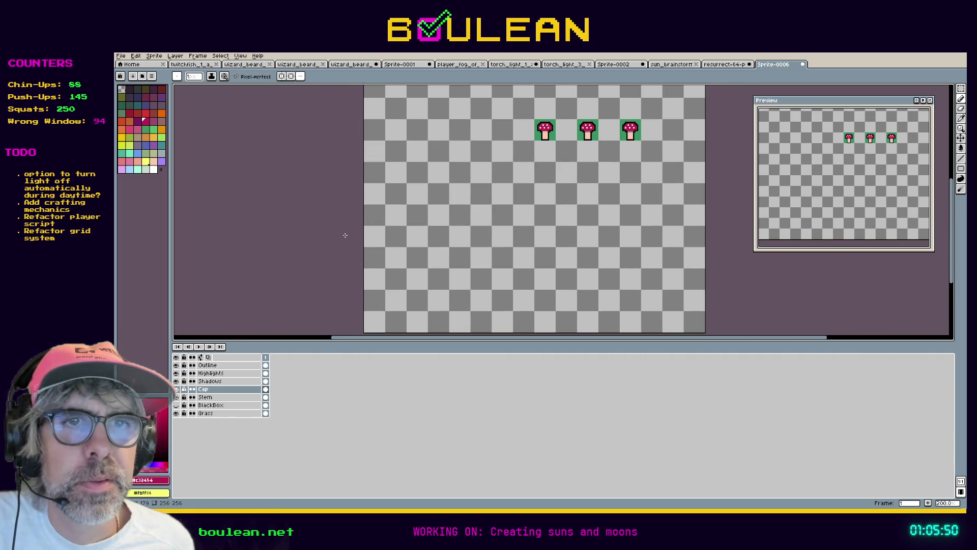
pyautogui.click(176, 406)
pyautogui.moveTo(694, 86)
pyautogui.mouseDown()
pyautogui.moveTo(667, 152)
pyautogui.moveTo(645, 163)
pyautogui.mouseUp()
# Step: Copy the blue swatch block from the Resurrect 64 sheet and paste it top-left of the mushrooms
pyautogui.click(725, 64)
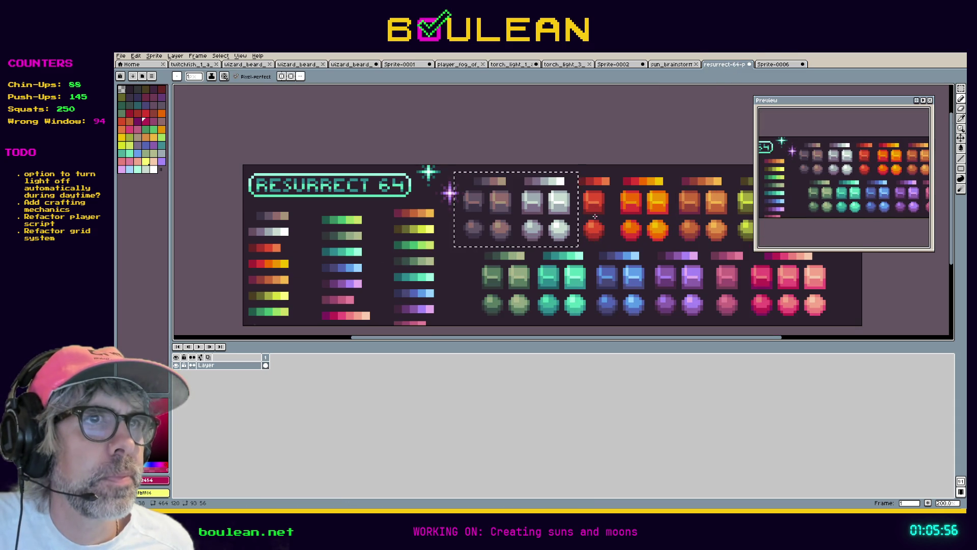
pyautogui.moveTo(719, 232); pyautogui.dragTo(491, 235)
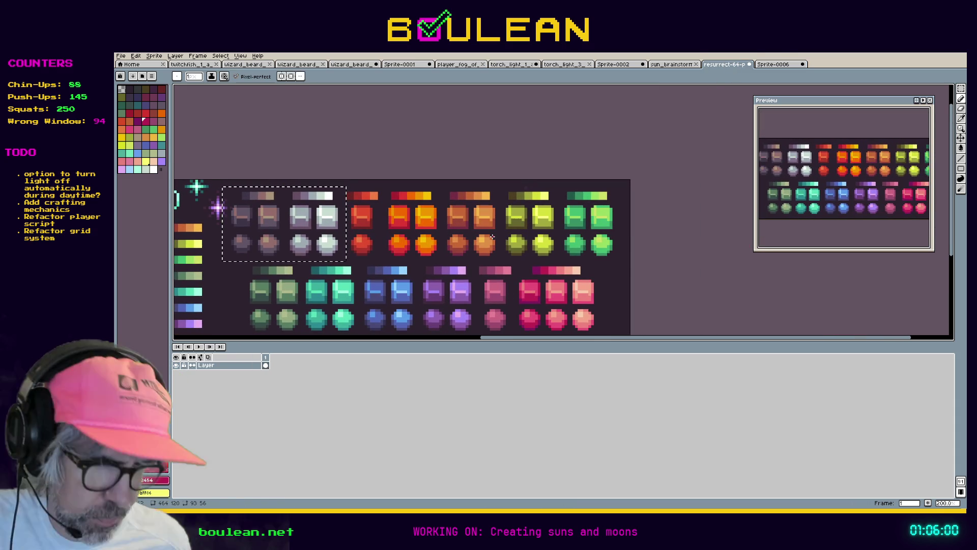
pyautogui.press('m')
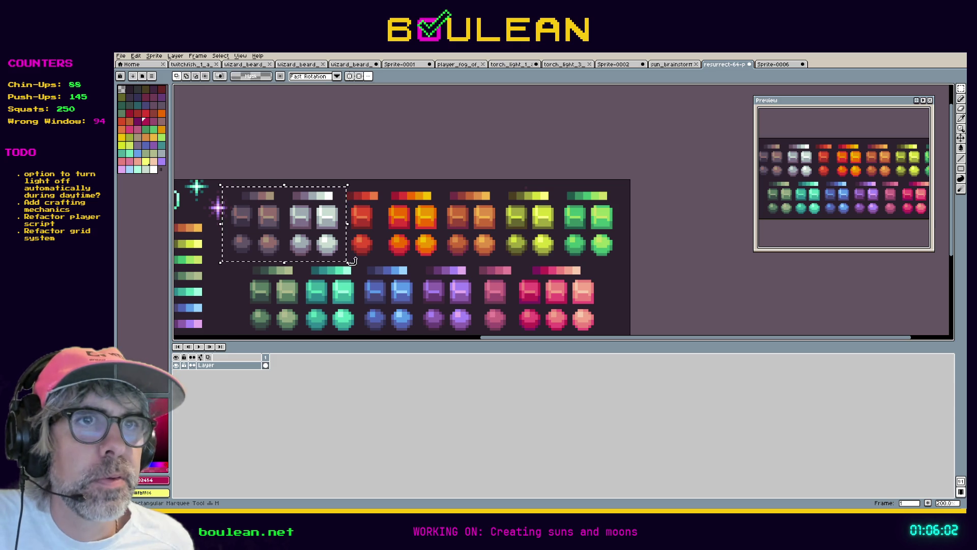
pyautogui.moveTo(359, 262); pyautogui.dragTo(418, 333)
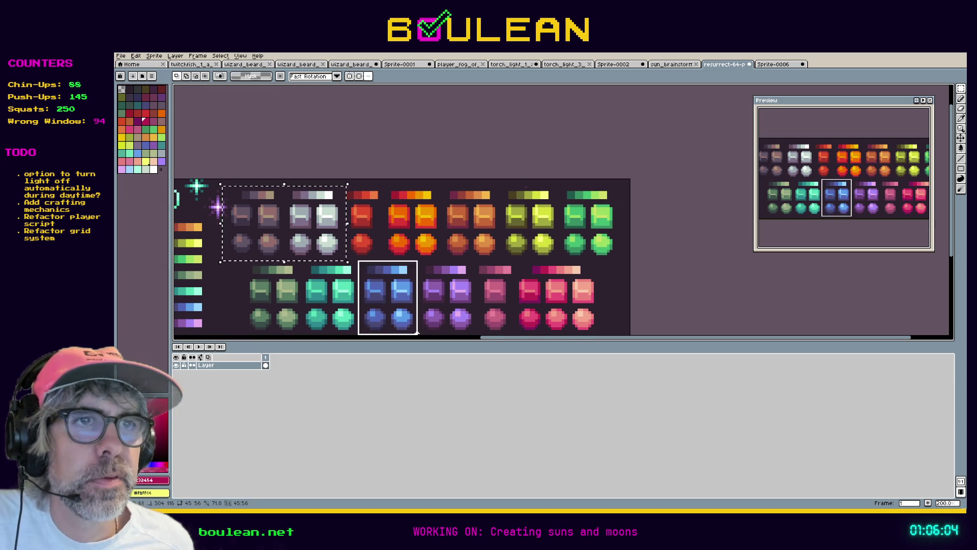
pyautogui.click(774, 64)
pyautogui.hotkey('ctrl', 'v')
pyautogui.moveTo(656, 189); pyautogui.dragTo(348, 138)
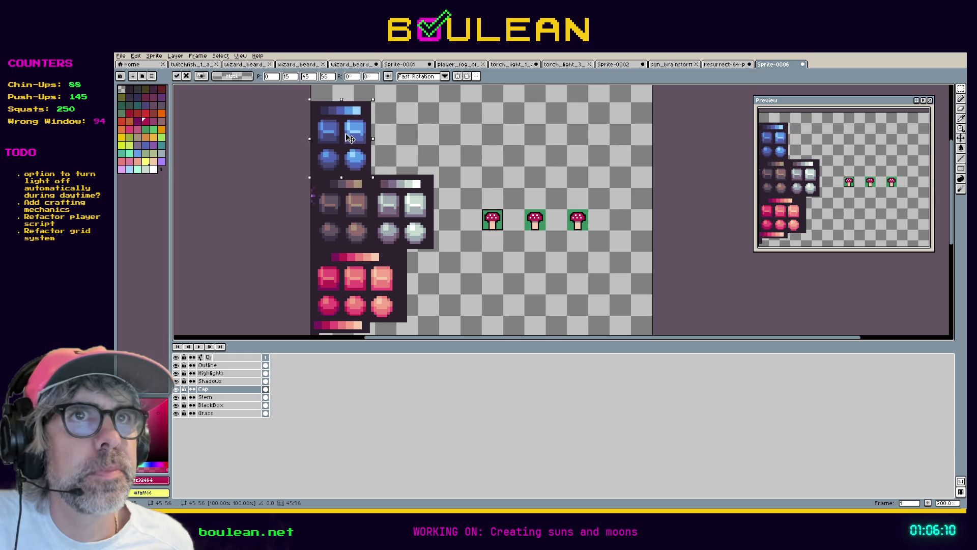
pyautogui.click(727, 64)
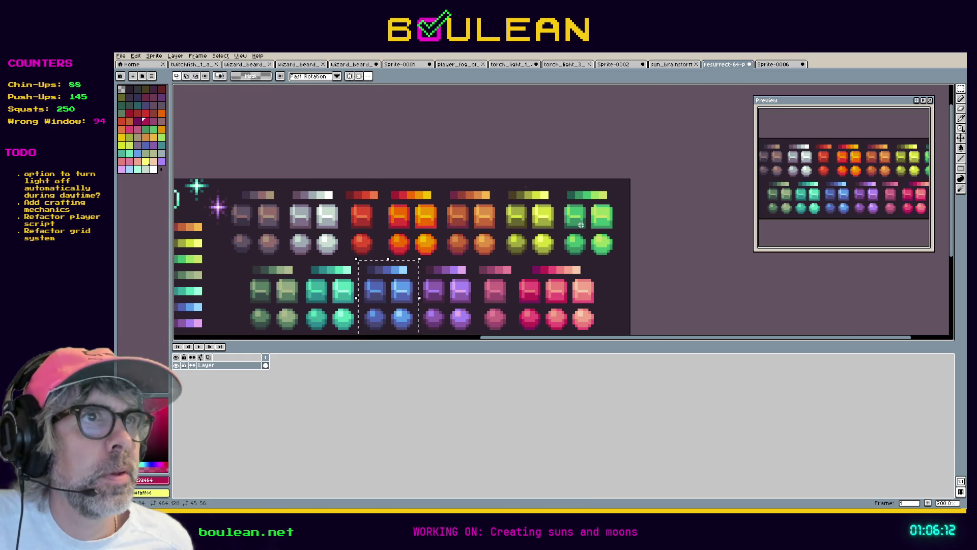
# Step: Copy the green palette tiles and paste them beside the blue tiles in the sprite
pyautogui.moveTo(620, 264)
pyautogui.mouseDown()
pyautogui.moveTo(571, 233)
pyautogui.moveTo(557, 182)
pyautogui.mouseUp()
pyautogui.click(771, 64)
pyautogui.hotkey('ctrl', 'v')
pyautogui.moveTo(687, 131)
pyautogui.mouseDown()
pyautogui.moveTo(445, 153)
pyautogui.moveTo(417, 146)
pyautogui.mouseUp()
pyautogui.scroll(1, 506, 166)
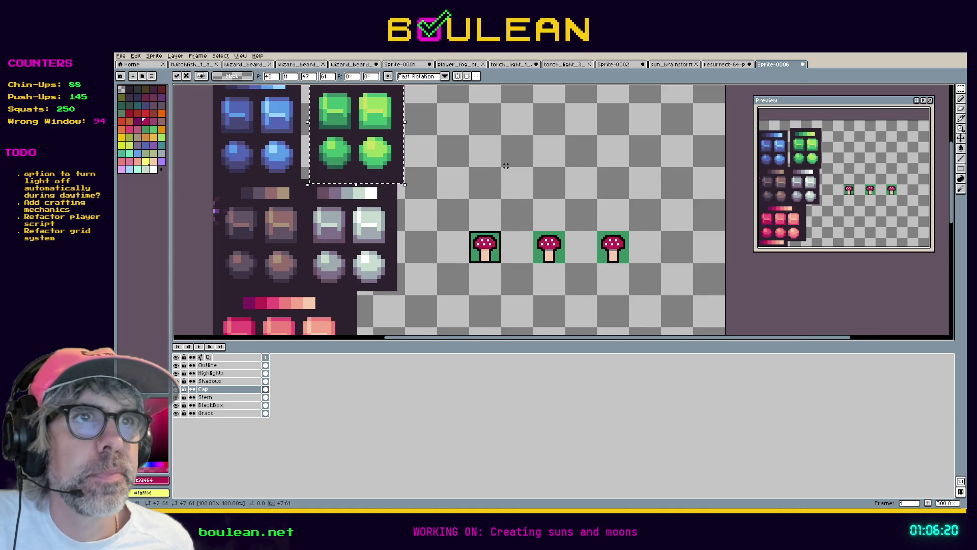
pyautogui.scroll(1, 505, 165)
pyautogui.scroll(-1, 505, 166)
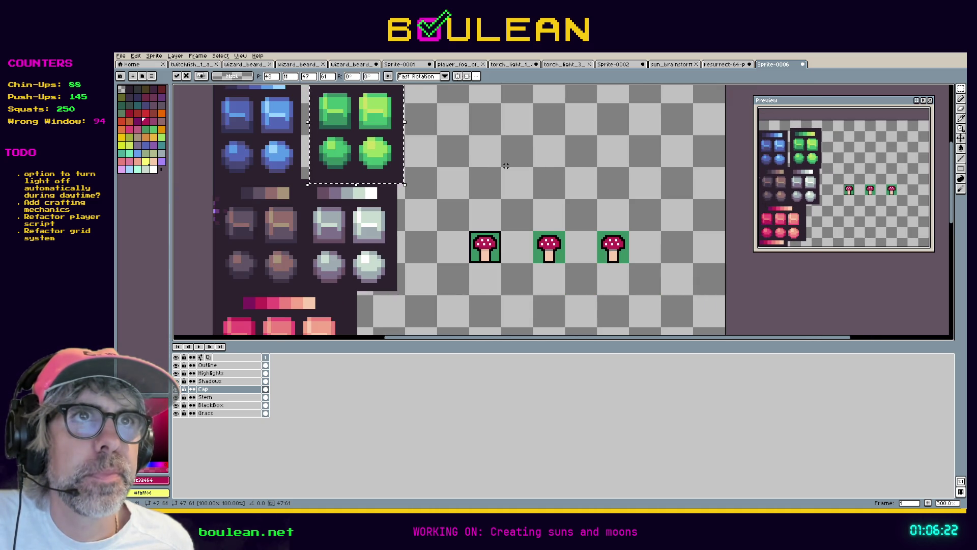
# Step: Deselect the green tiles and paint-bucket the middle mushroom's cap green
pyautogui.press('i')
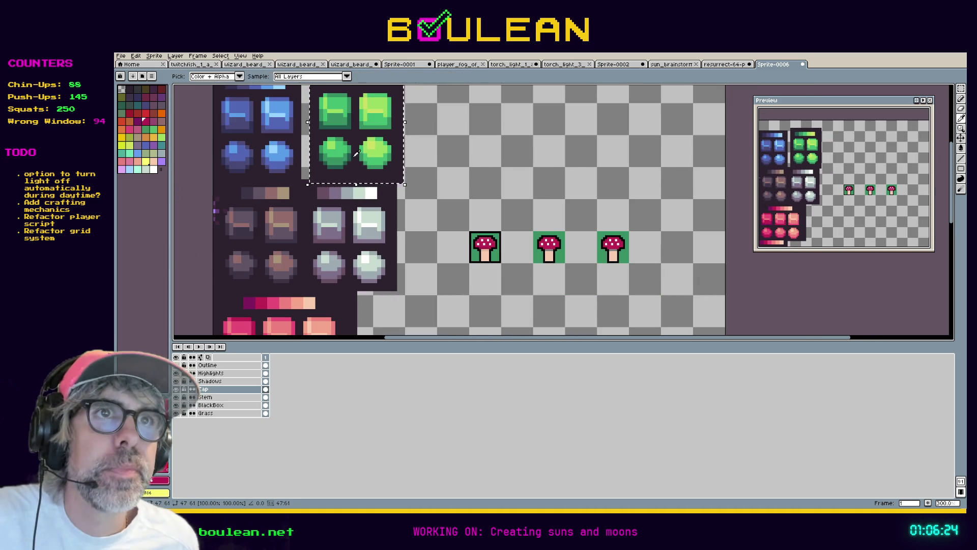
pyautogui.click(344, 149)
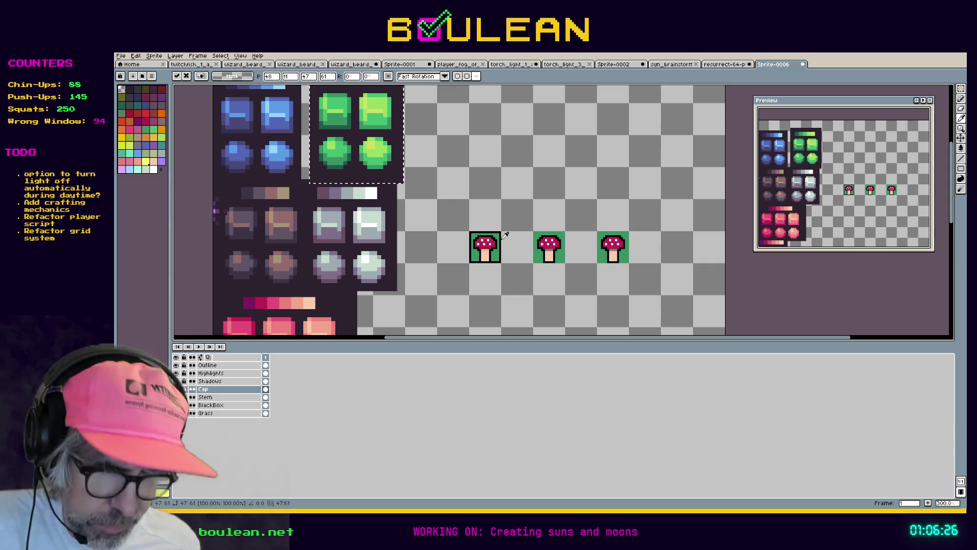
pyautogui.press('w')
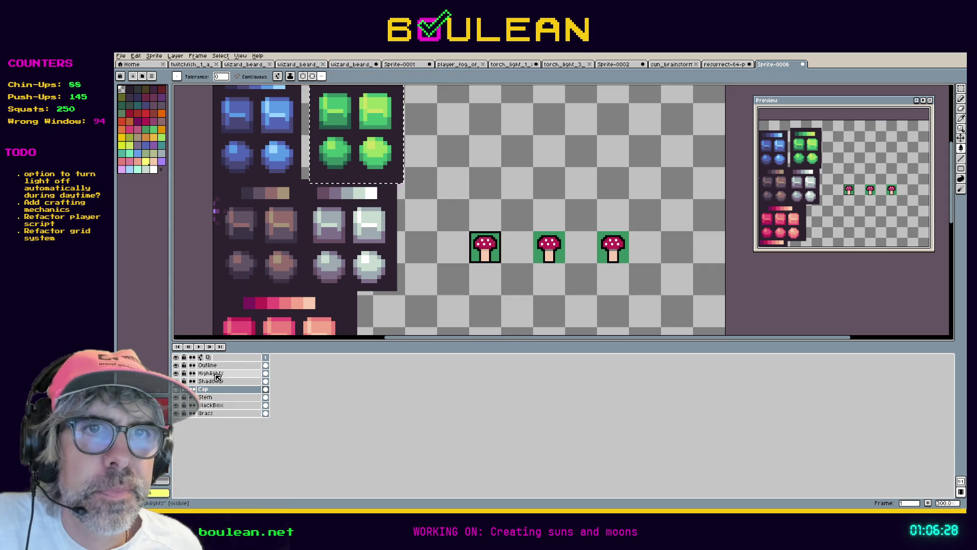
pyautogui.hotkey('ctrl', 'd')
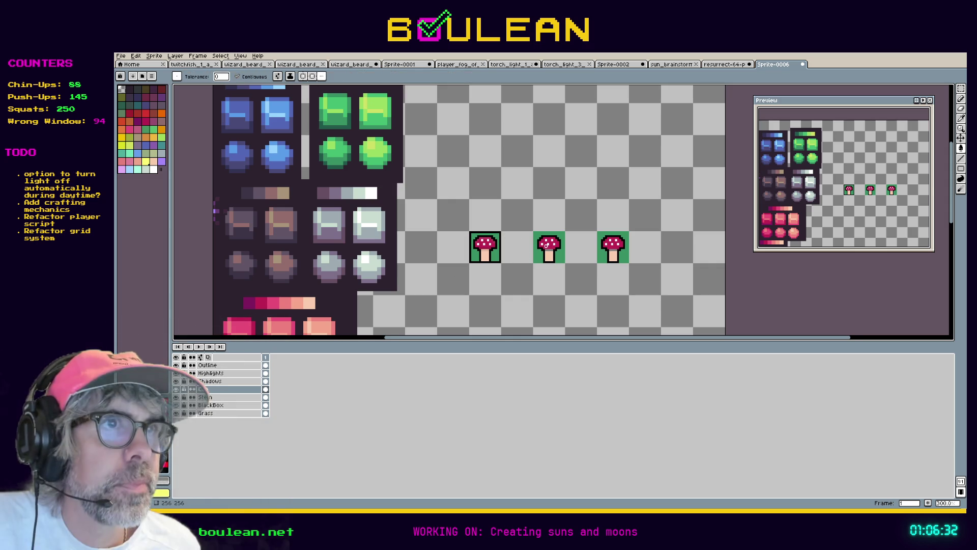
pyautogui.press('i')
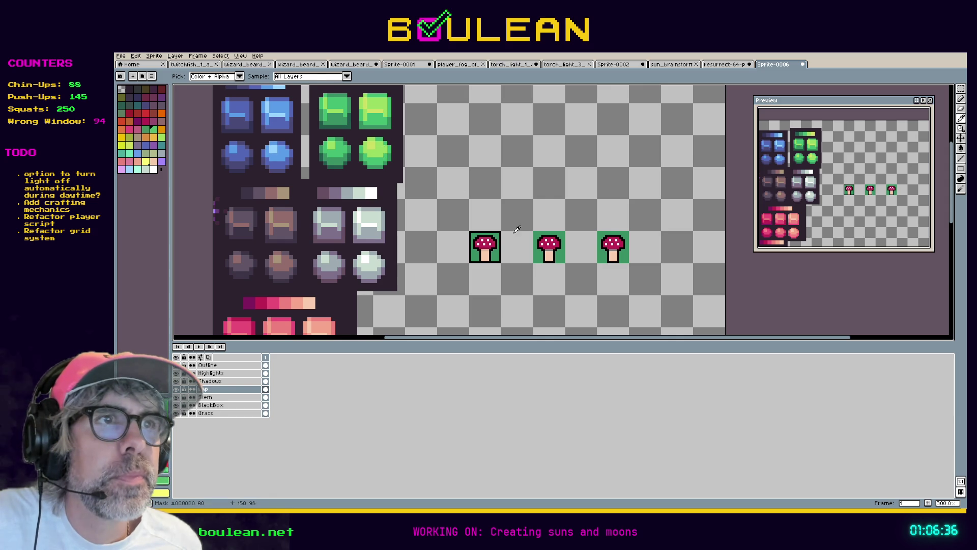
pyautogui.press('g')
pyautogui.click(547, 245)
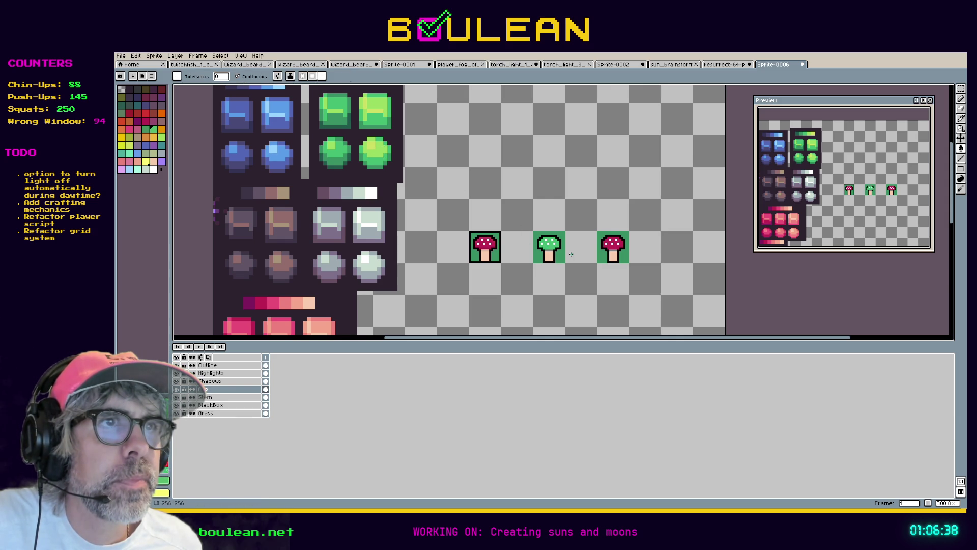
# Step: Refill the middle mushroom's cap with a darker green
pyautogui.scroll(1, 576, 259)
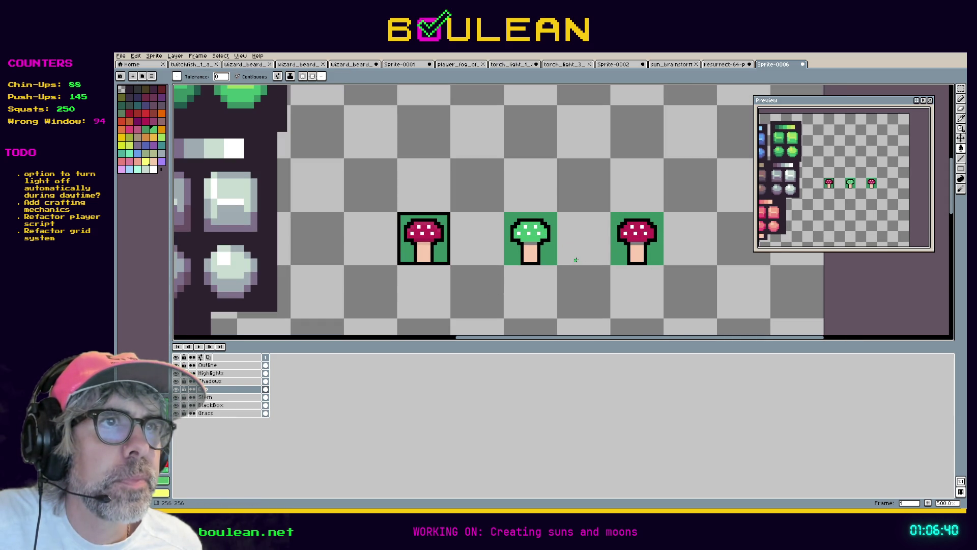
pyautogui.scroll(-1, 576, 260)
pyautogui.press('i')
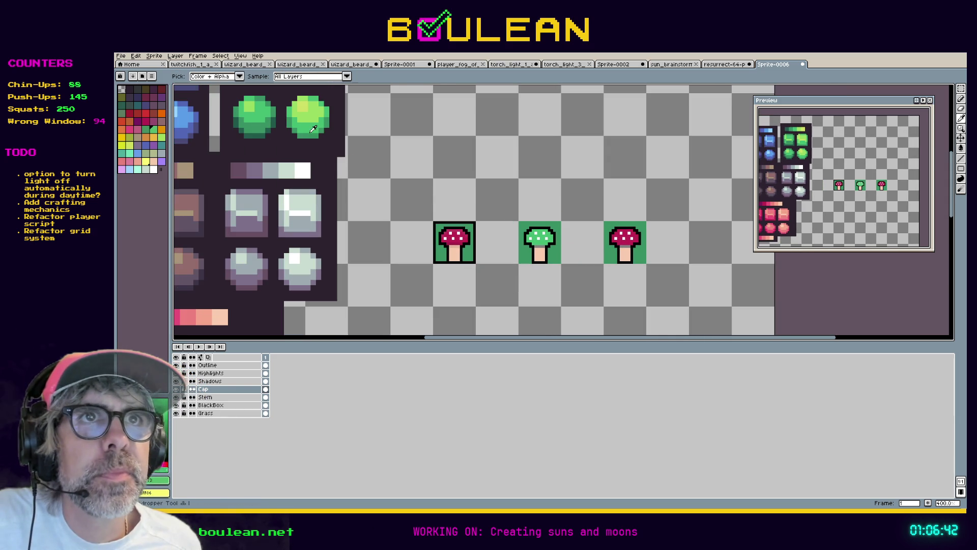
pyautogui.press('g')
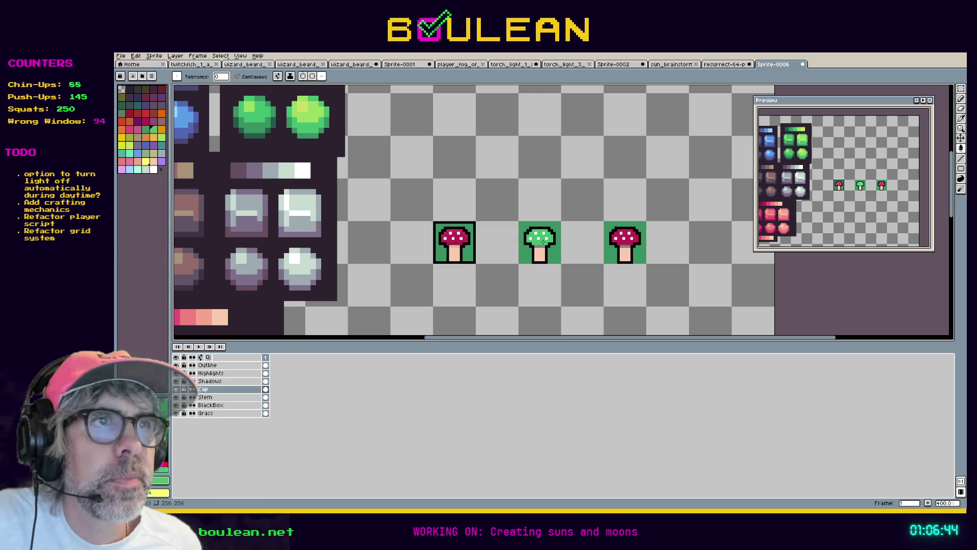
pyautogui.press('i')
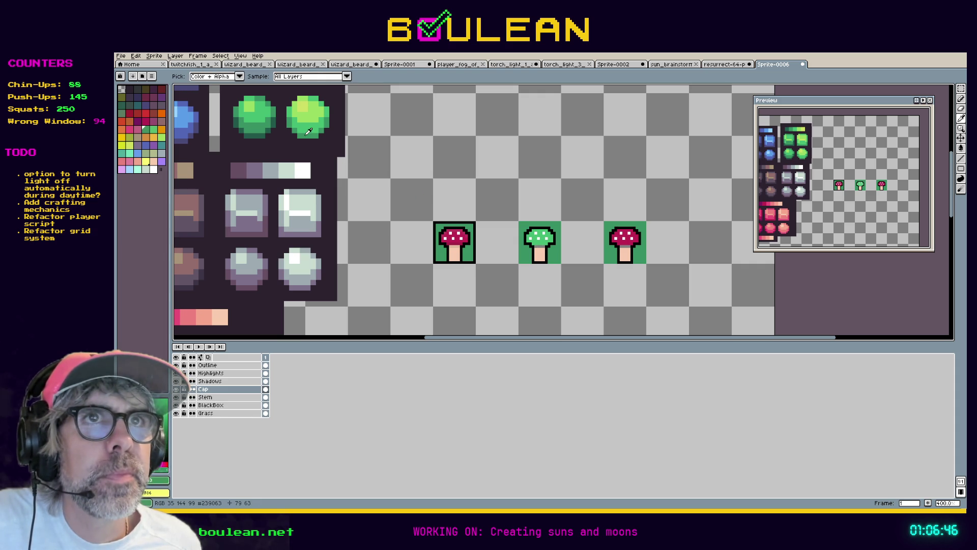
pyautogui.press('g')
pyautogui.click(538, 245)
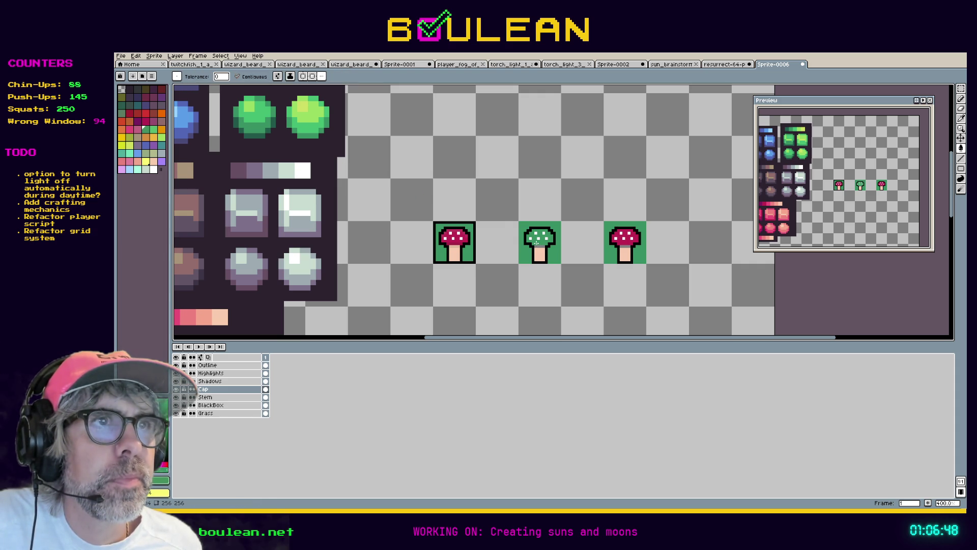
pyautogui.scroll(2, 490, 252)
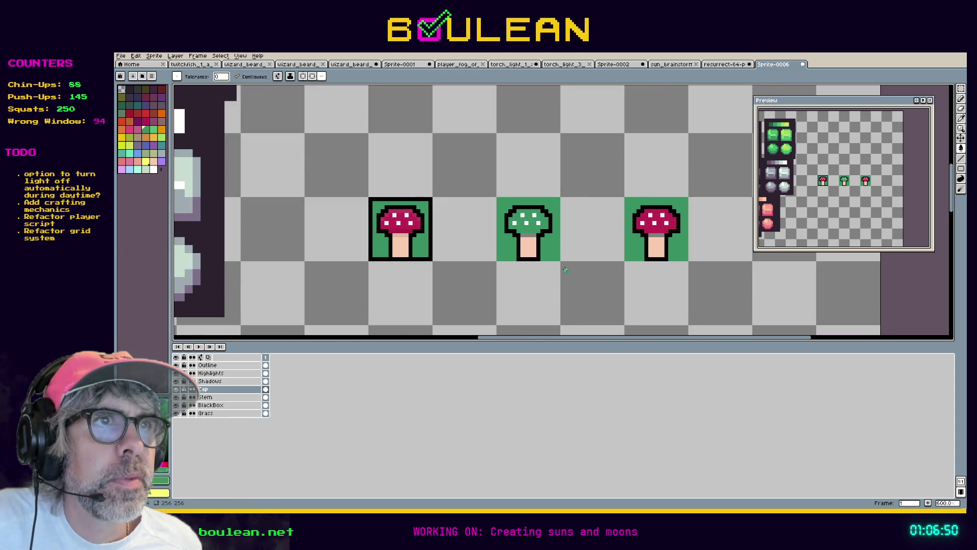
pyautogui.scroll(-2, 565, 269)
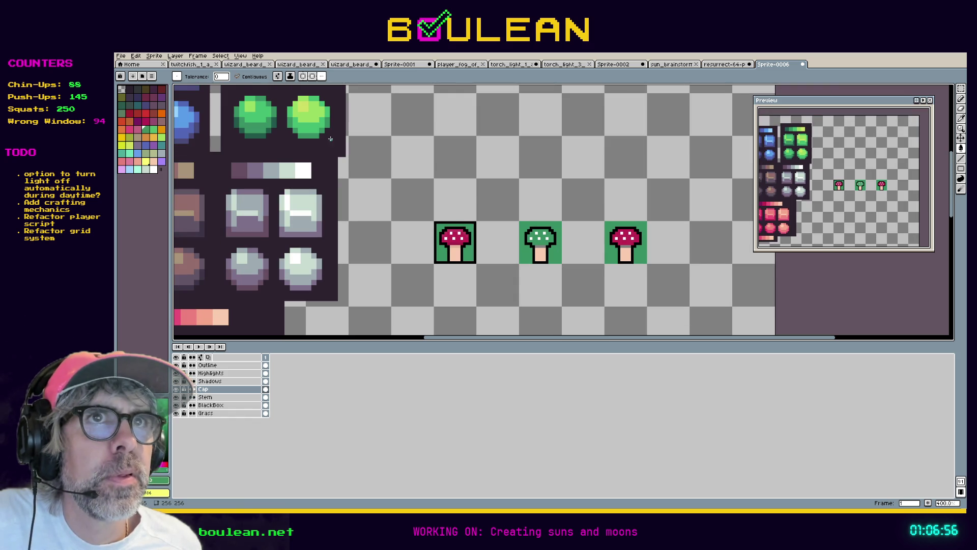
# Step: Try a brighter green on the middle cap, then settle on a darker green
pyautogui.keyDown('alt'); pyautogui.click(308, 126); pyautogui.keyUp('alt')
pyautogui.click(539, 236)
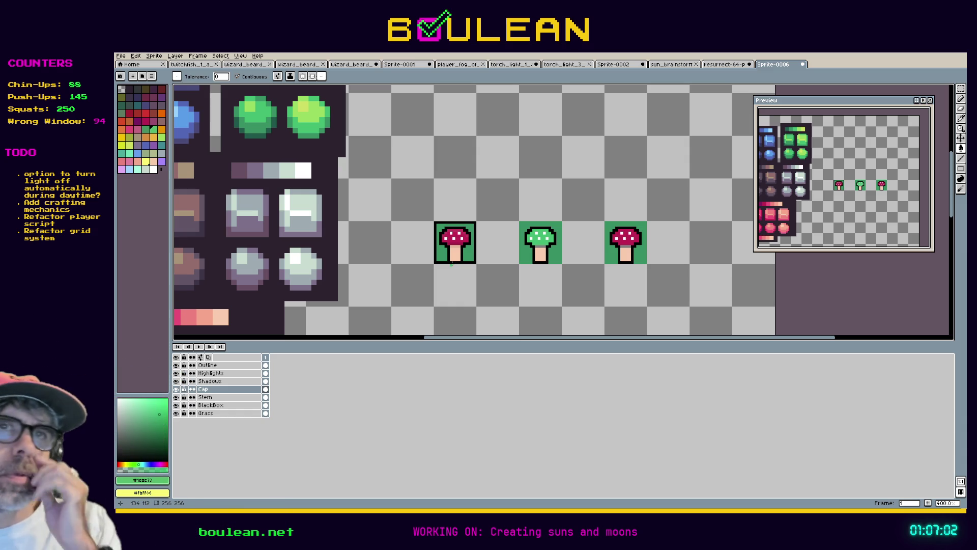
pyautogui.press('i')
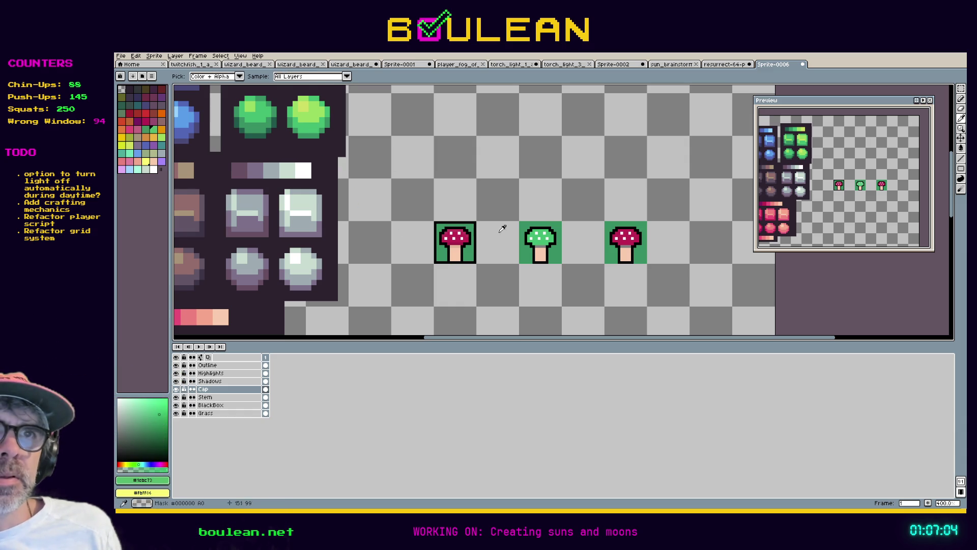
pyautogui.press('g')
pyautogui.press('i')
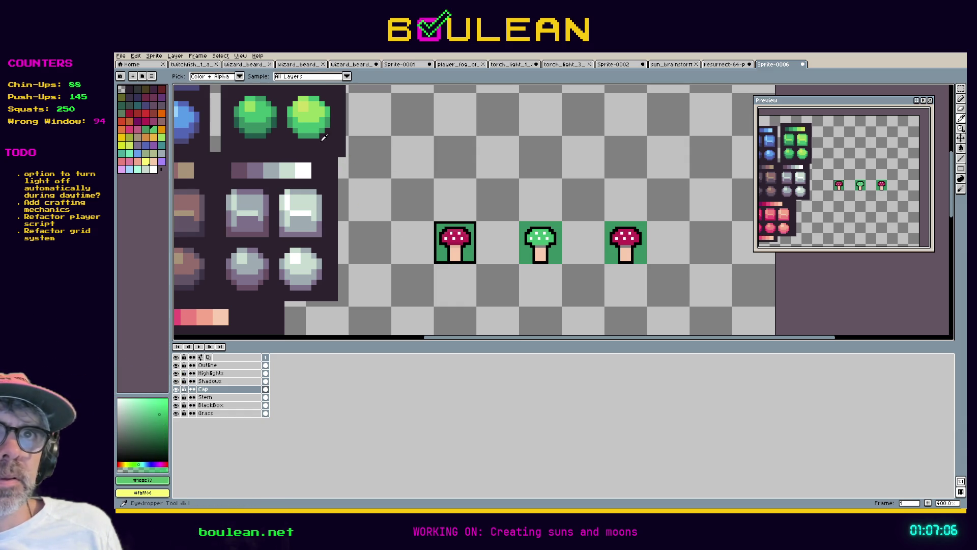
pyautogui.press('g')
pyautogui.click(542, 243)
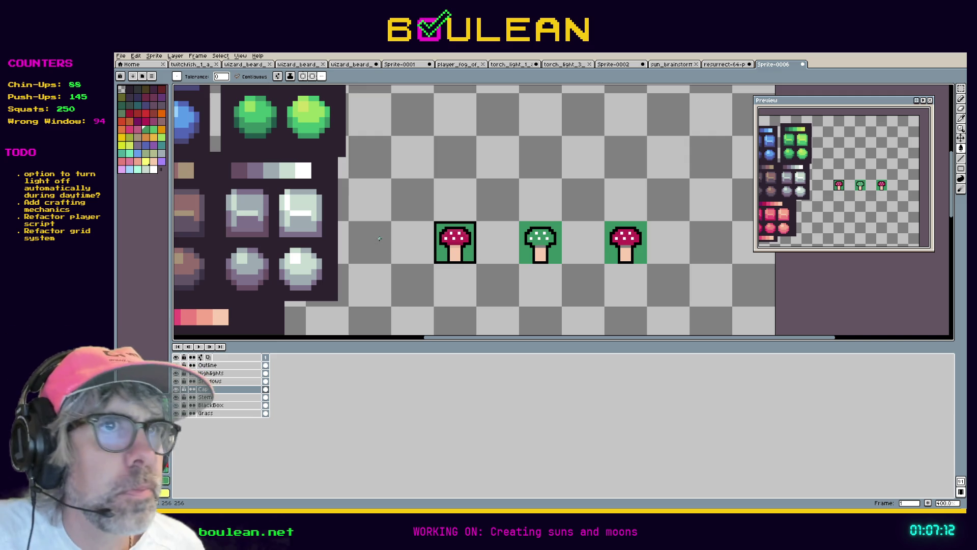
pyautogui.hscroll(-5, 380, 237)
# Step: Fill the third mushroom's cap blue, then refill it a darker blue
pyautogui.press('i')
pyautogui.press('g')
pyautogui.hscroll(6, 539, 231)
pyautogui.click(604, 242)
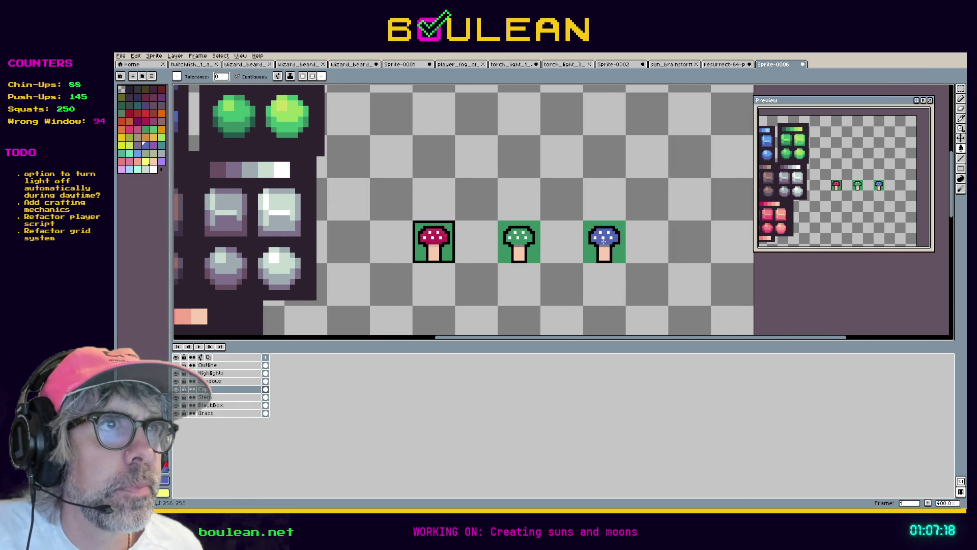
pyautogui.hscroll(-5, 366, 196)
pyautogui.scroll(2, 366, 196)
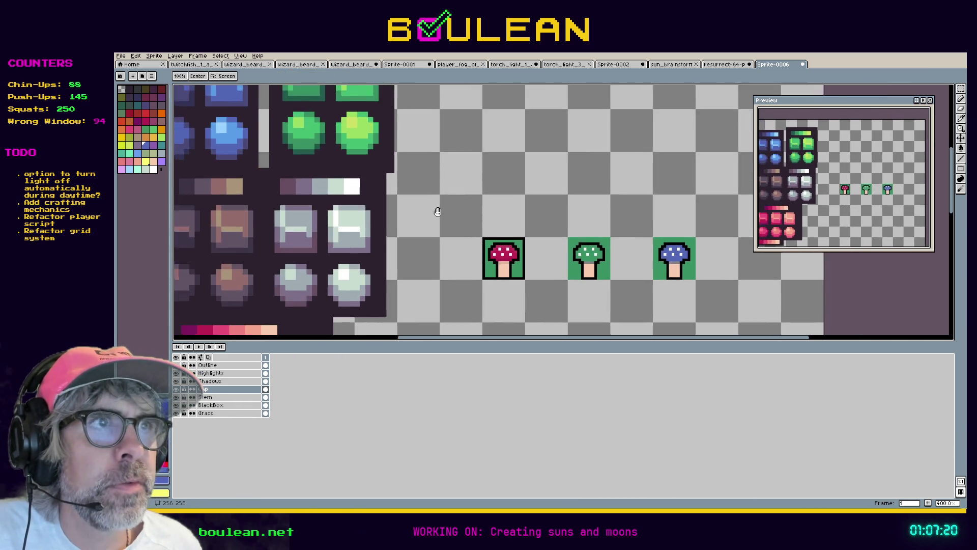
pyautogui.press('g')
pyautogui.press('g')
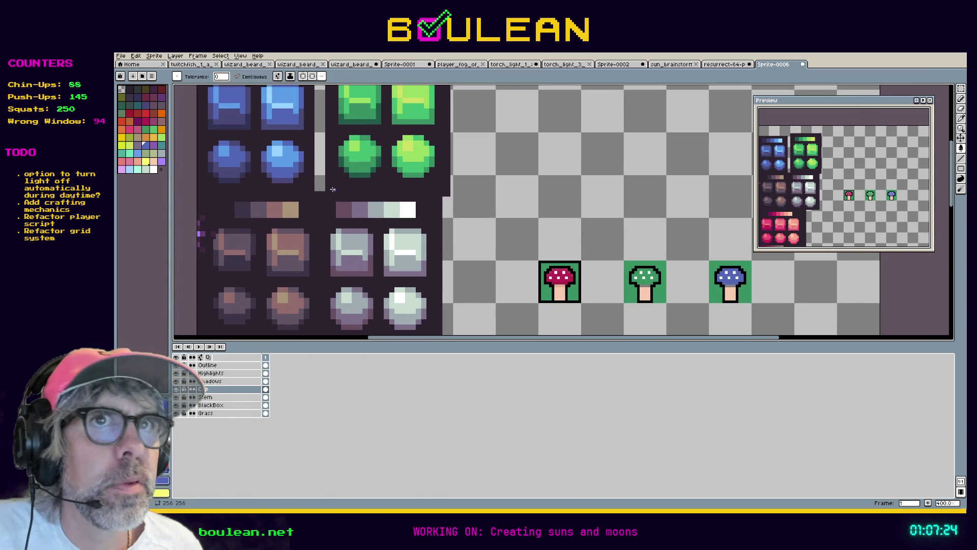
pyautogui.press('g')
pyautogui.press('g')
pyautogui.click(727, 283)
# Step: Try a lighter blue from the blue tiles on the right cap, then return to darker blue
pyautogui.press('i')
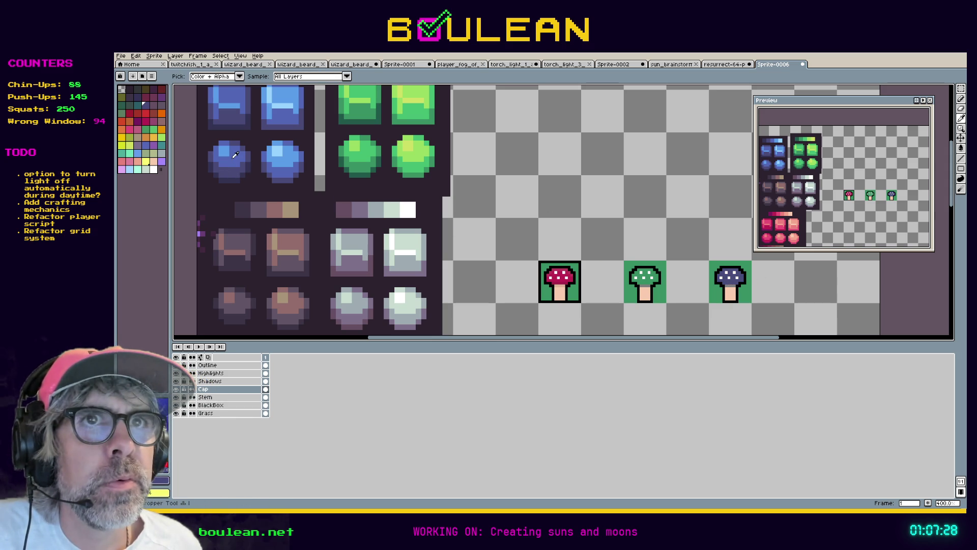
pyautogui.click(227, 148)
pyautogui.press('g')
pyautogui.click(731, 281)
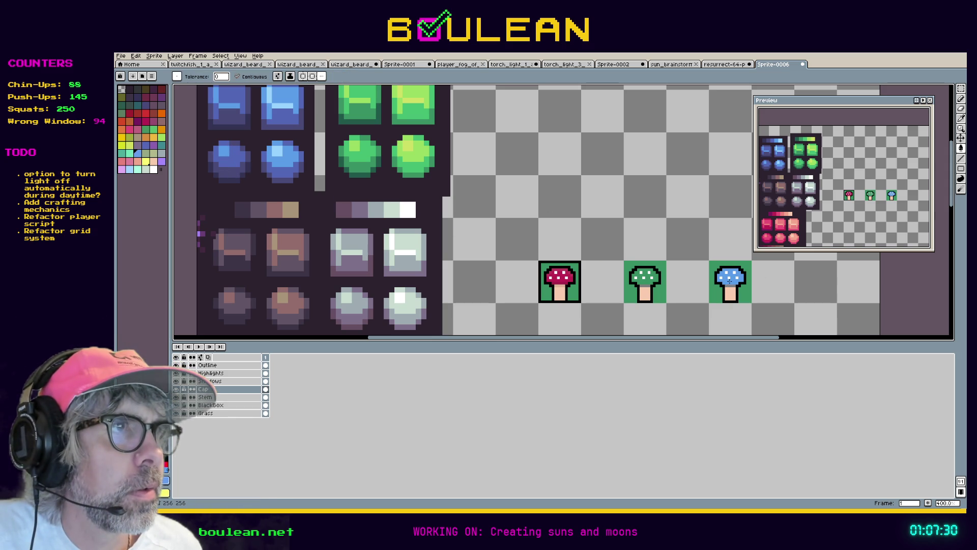
pyautogui.press('i')
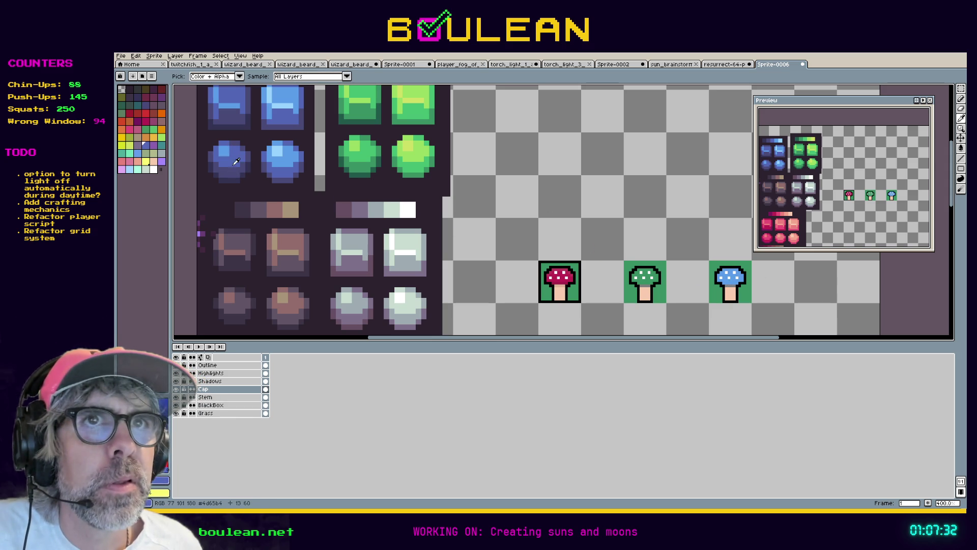
pyautogui.press('g')
pyautogui.click(730, 279)
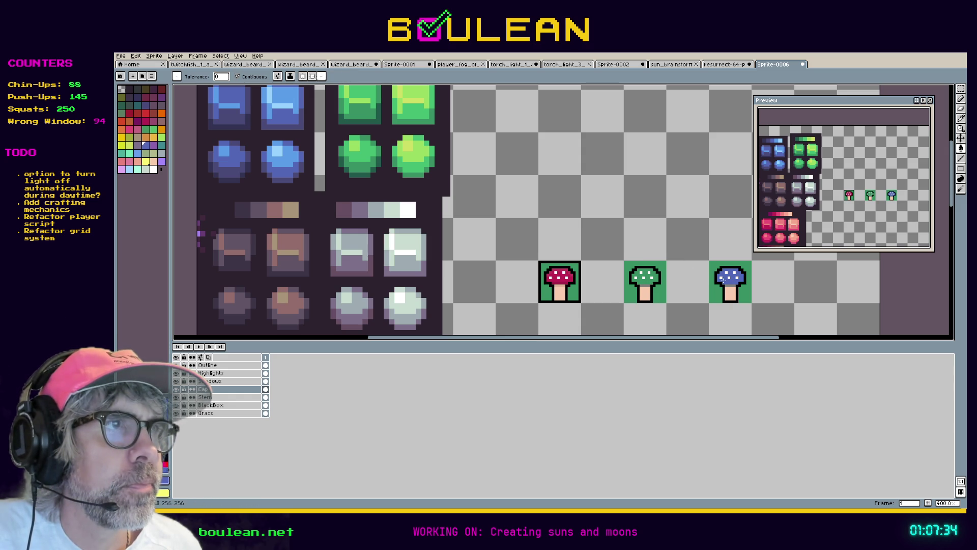
# Step: Refill the green mushroom's cap brighter green from the green tiles, then darker green
pyautogui.press('i')
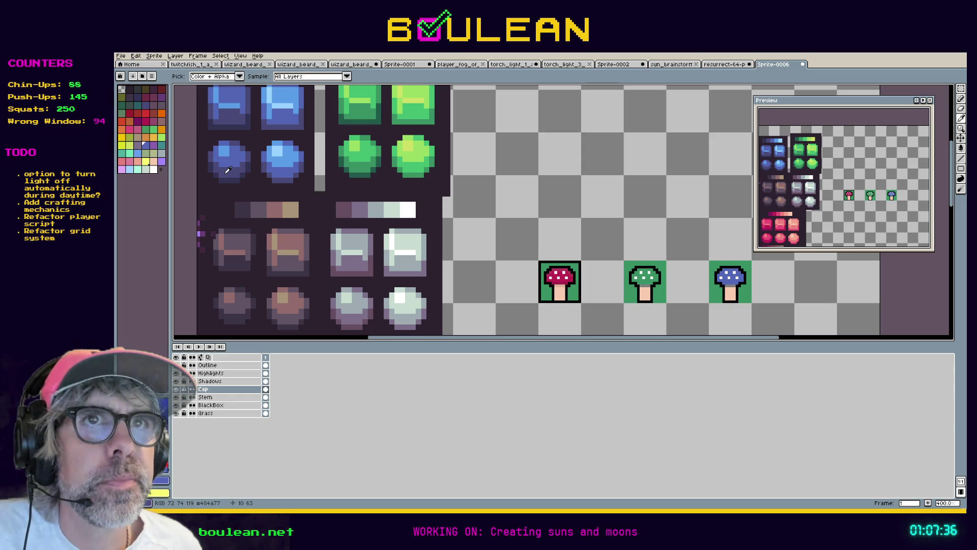
pyautogui.click(370, 151)
pyautogui.press('g')
pyautogui.click(645, 280)
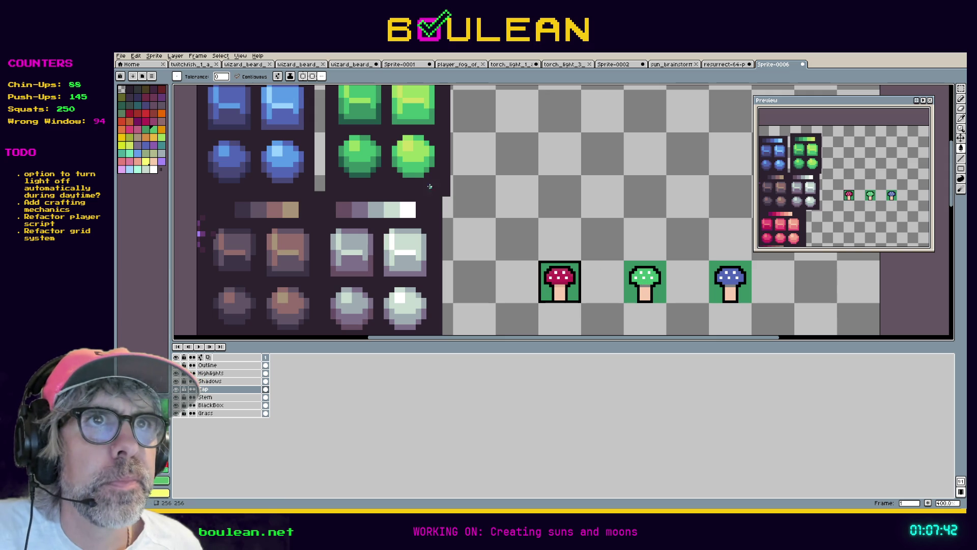
pyautogui.press('i')
pyautogui.press('g')
pyautogui.click(642, 280)
# Step: Try darker, blue-purple and lighter blues from the orbs on the blue cap, undoing the last fill
pyautogui.press('i')
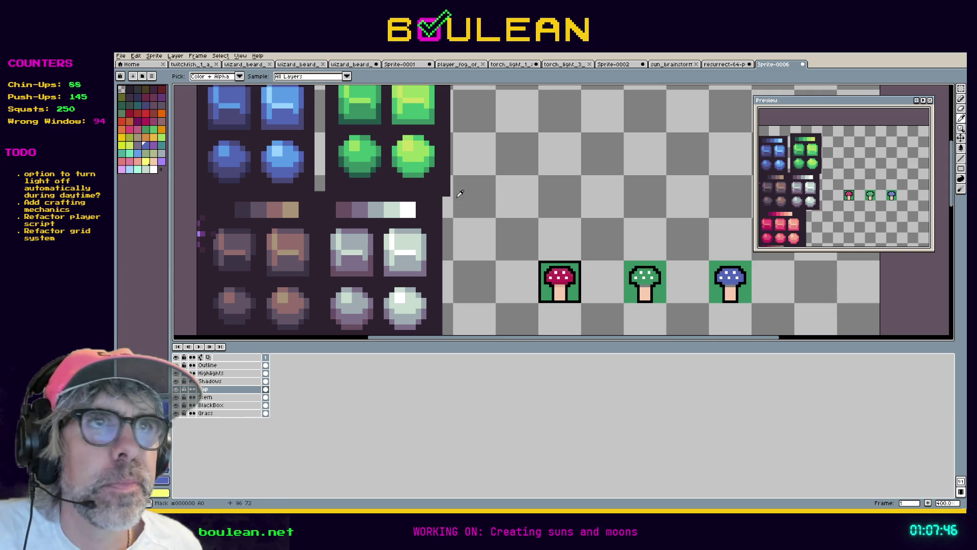
pyautogui.press('g')
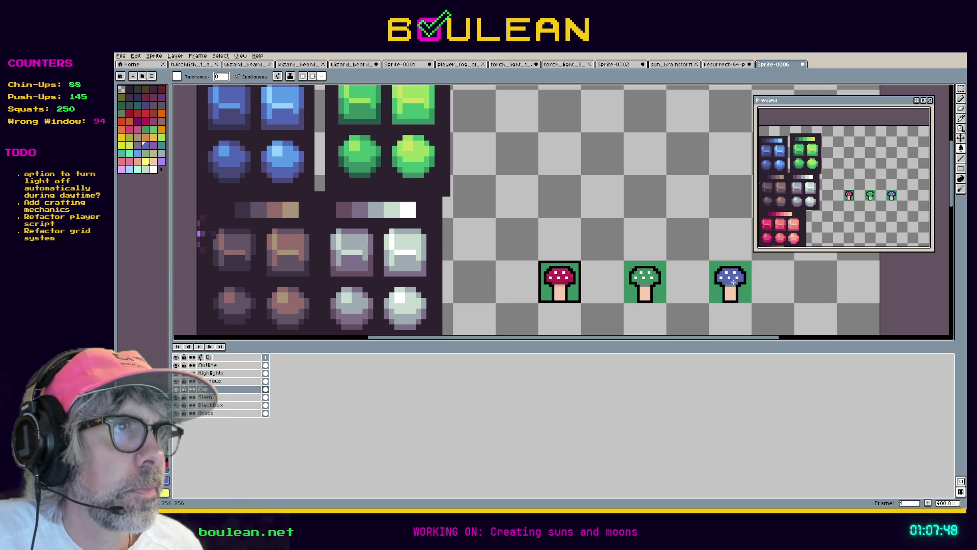
pyautogui.press('i')
pyautogui.click(230, 168)
pyautogui.press('g')
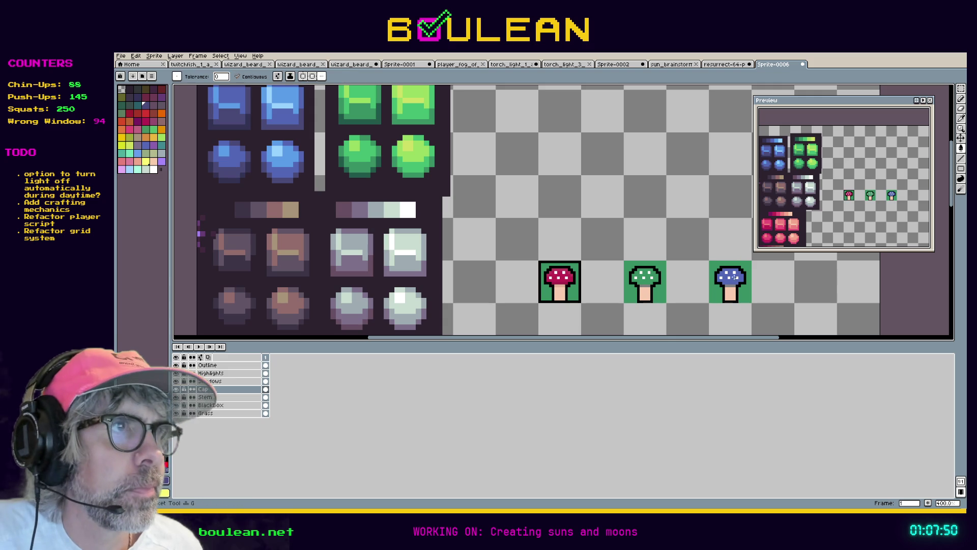
pyautogui.click(735, 282)
pyautogui.press('i')
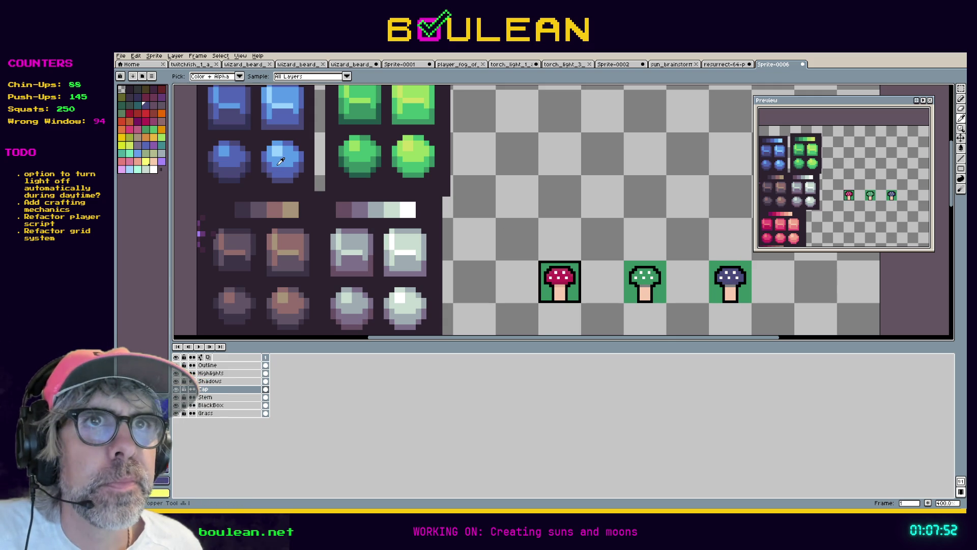
pyautogui.press('g')
pyautogui.click(734, 281)
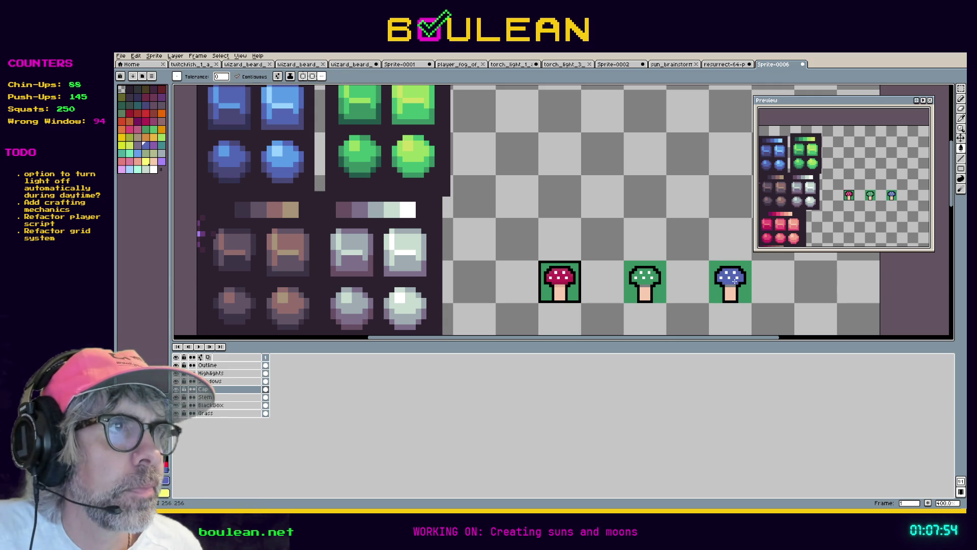
pyautogui.press('i')
pyautogui.press('g')
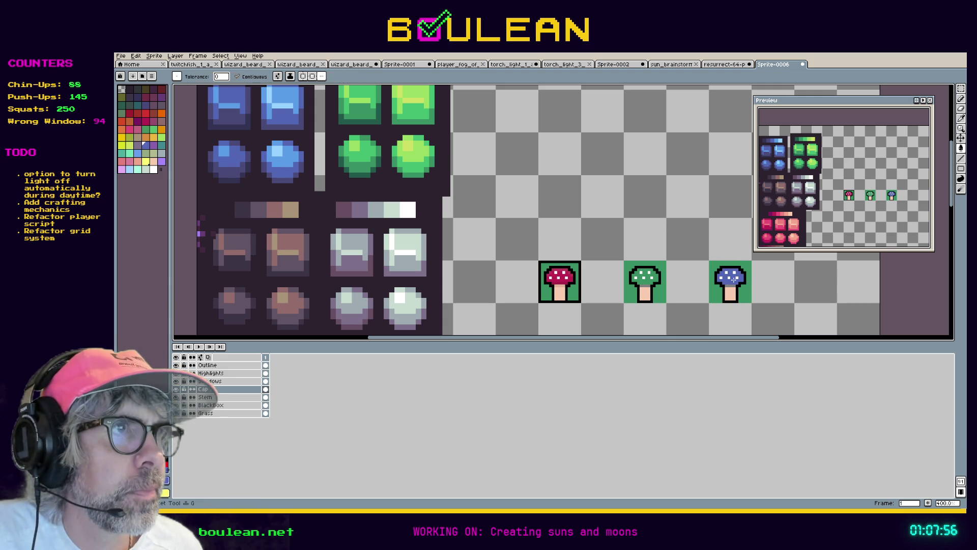
pyautogui.press('i')
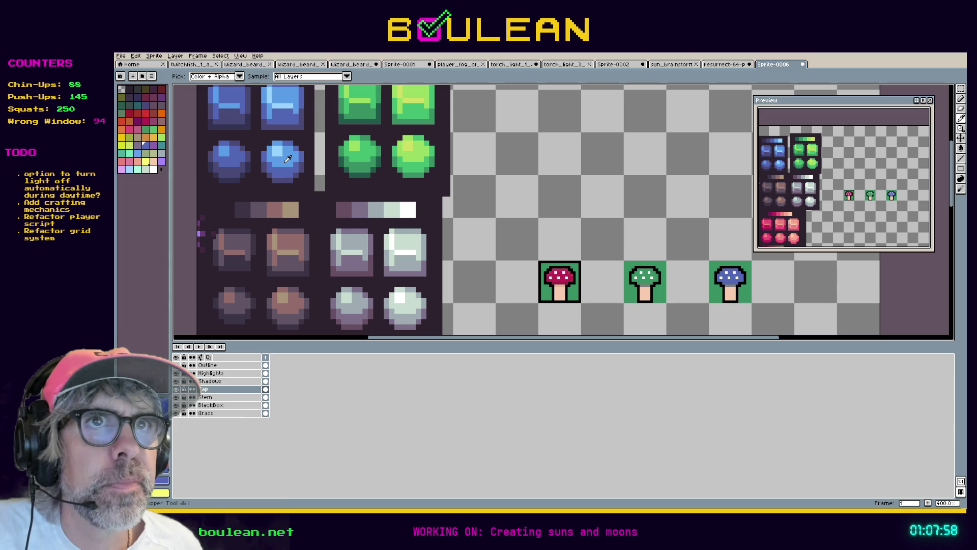
pyautogui.press('g')
pyautogui.click(732, 282)
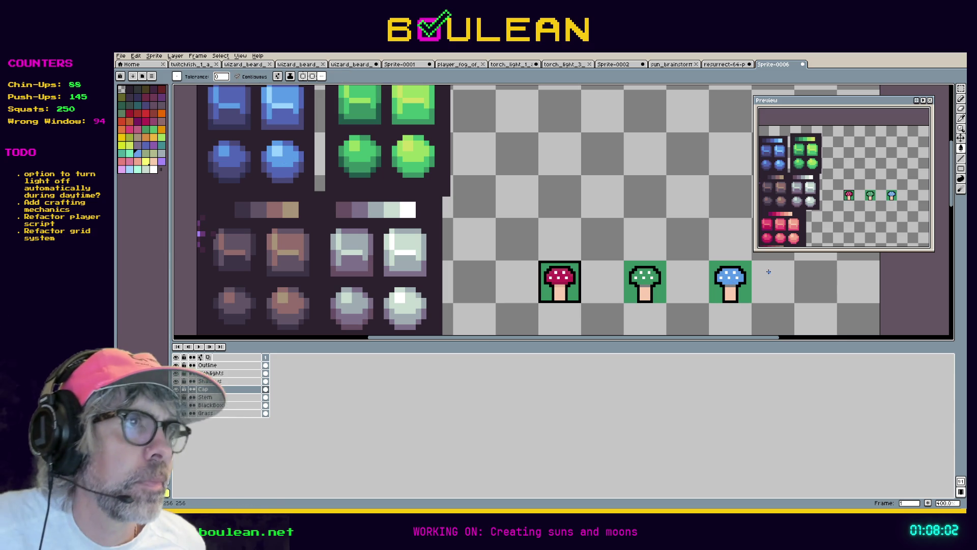
pyautogui.hotkey('ctrl', 'z')
# Step: Fill the blue mushroom's cap with the lighter blue sampled from the orbs
pyautogui.press('h')
pyautogui.moveTo(777, 284); pyautogui.dragTo(632, 255)
pyautogui.press('g')
pyautogui.scroll(2, 566, 244)
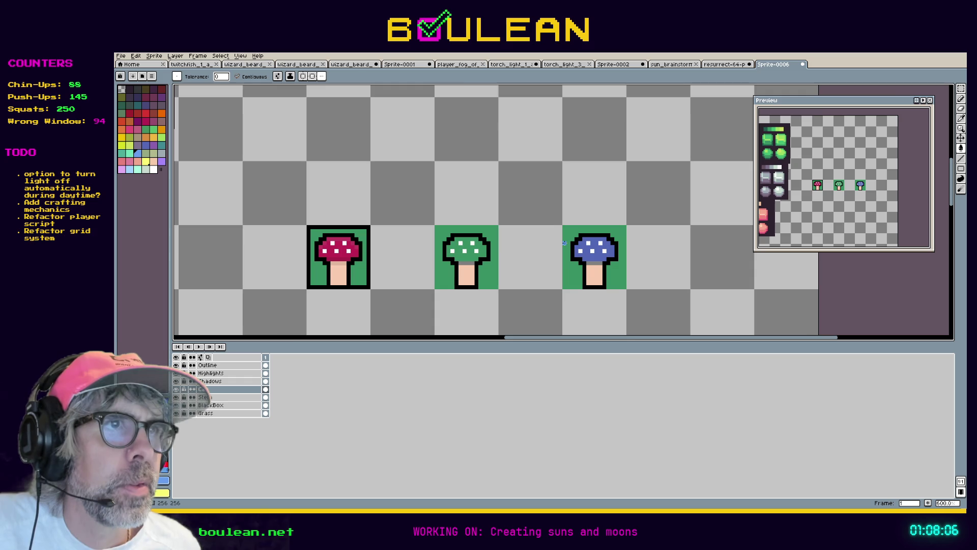
pyautogui.scroll(1, 565, 243)
pyautogui.scroll(-1, 627, 268)
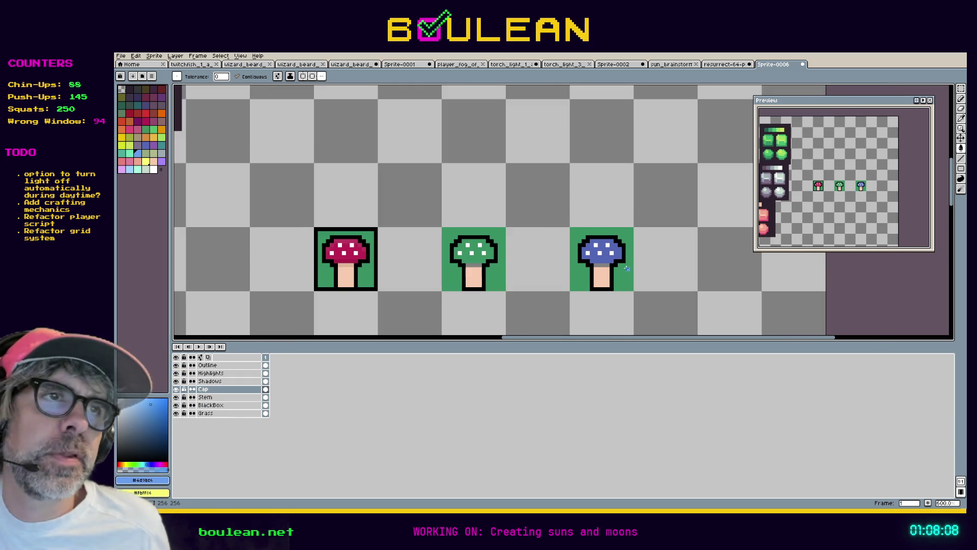
pyautogui.scroll(-1, 575, 278)
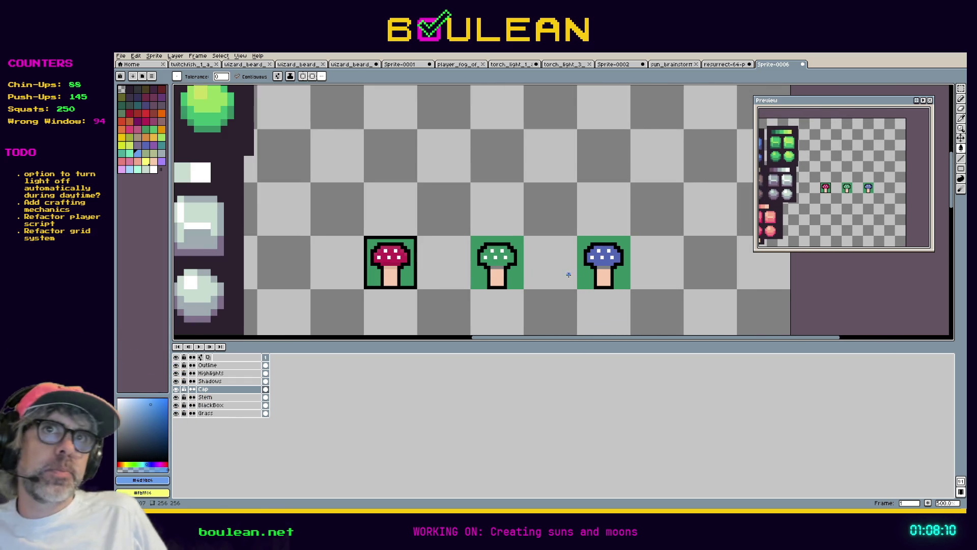
pyautogui.scroll(-1, 575, 277)
pyautogui.press('space')
pyautogui.moveTo(371, 179); pyautogui.dragTo(510, 210)
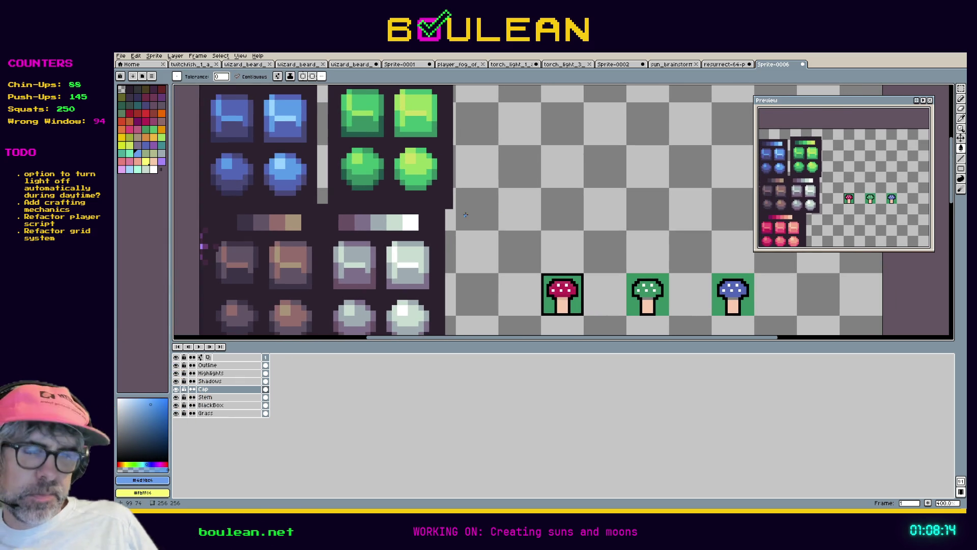
pyautogui.press('i')
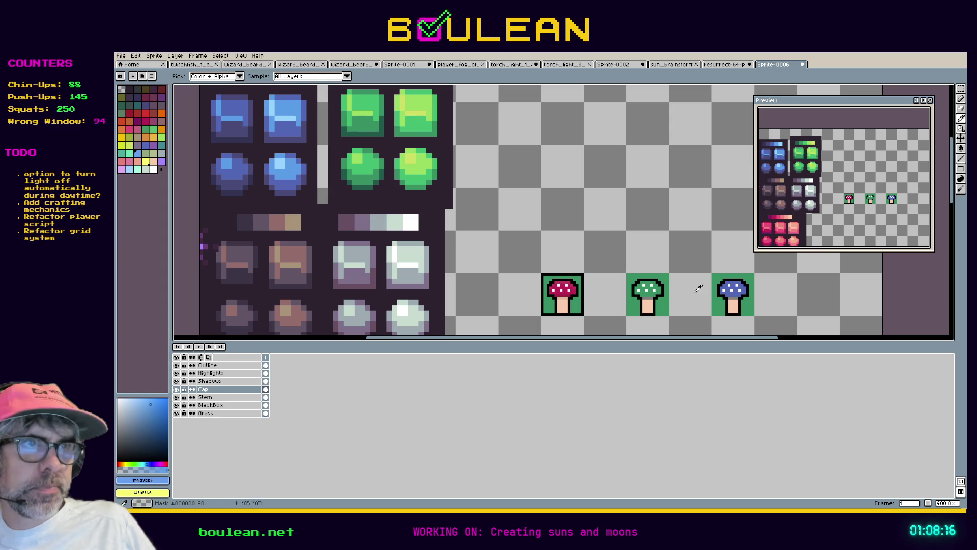
pyautogui.press('g')
pyautogui.click(730, 295)
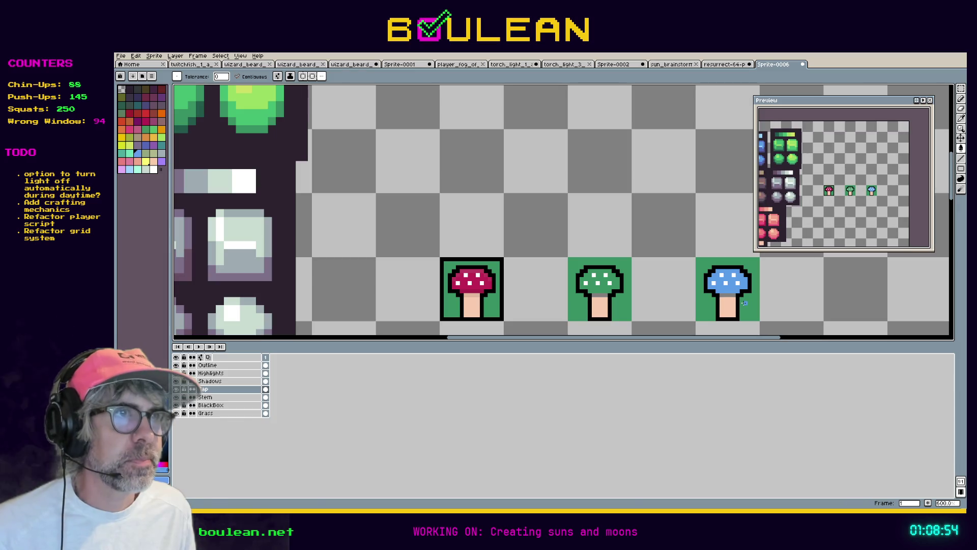
# Step: Make the BlackBox layer the active layer for editing
pyautogui.moveTo(625, 339); pyautogui.dragTo(631, 339)
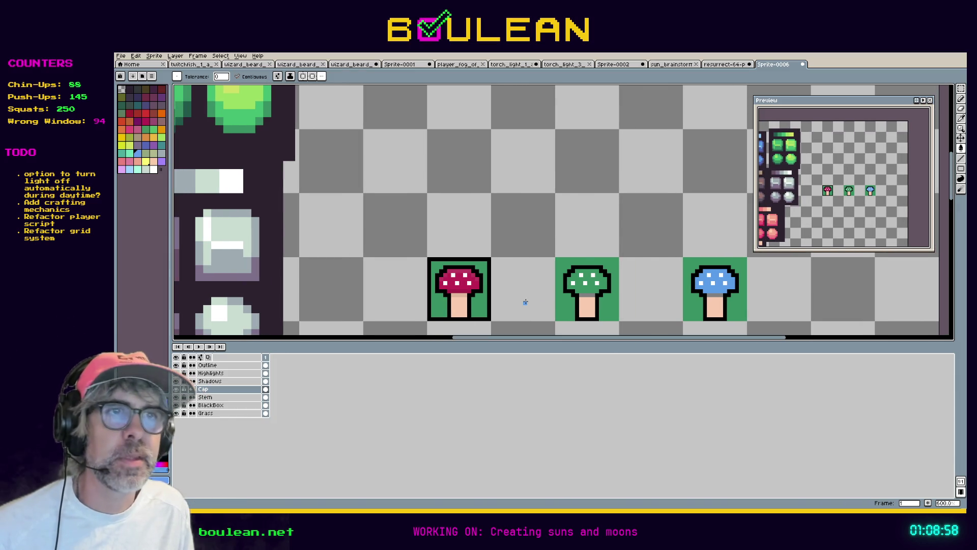
pyautogui.moveTo(501, 342)
pyautogui.mouseDown()
pyautogui.moveTo(511, 342)
pyautogui.moveTo(488, 343)
pyautogui.mouseUp()
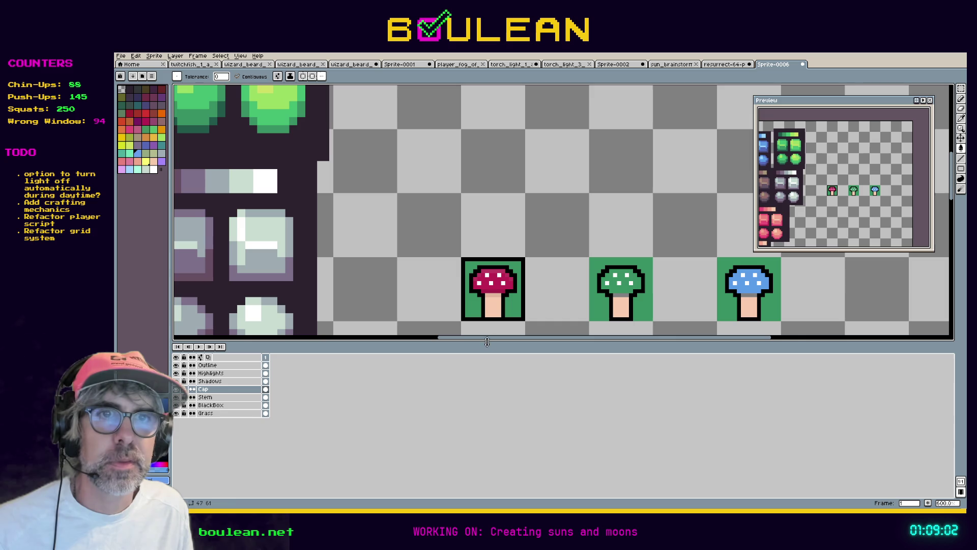
pyautogui.click(237, 405)
# Step: Copy the red mushroom's 16x16 black box onto the green mushroom and drop it in place
pyautogui.press('b')
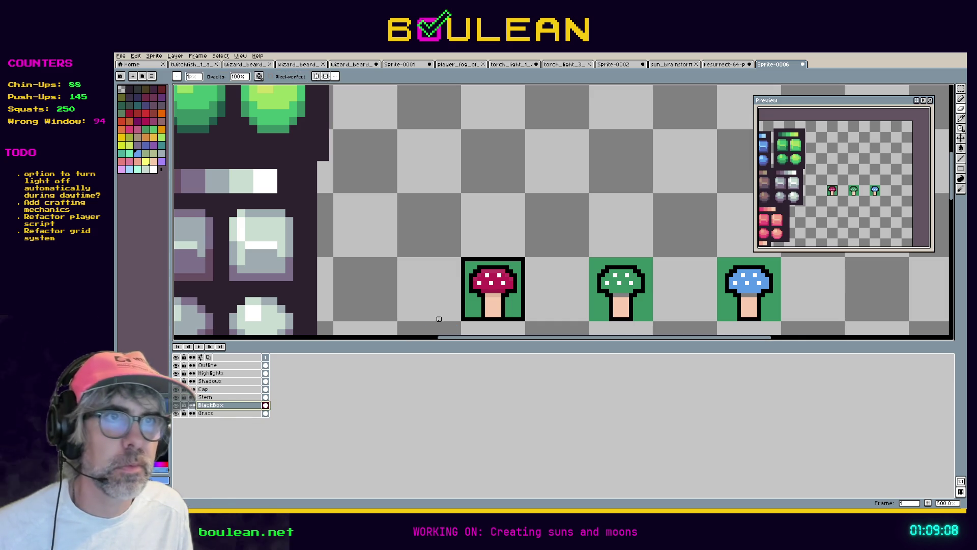
pyautogui.press('m')
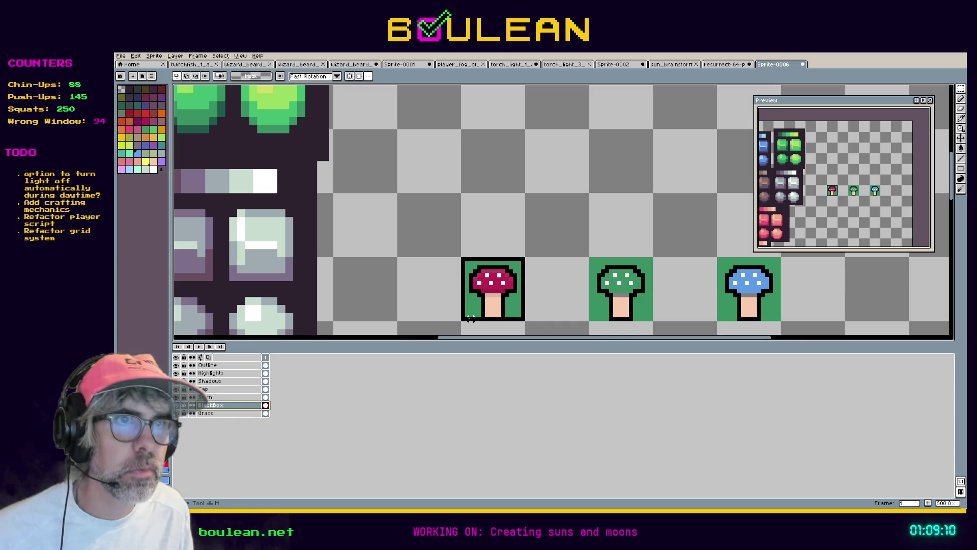
pyautogui.click(466, 317)
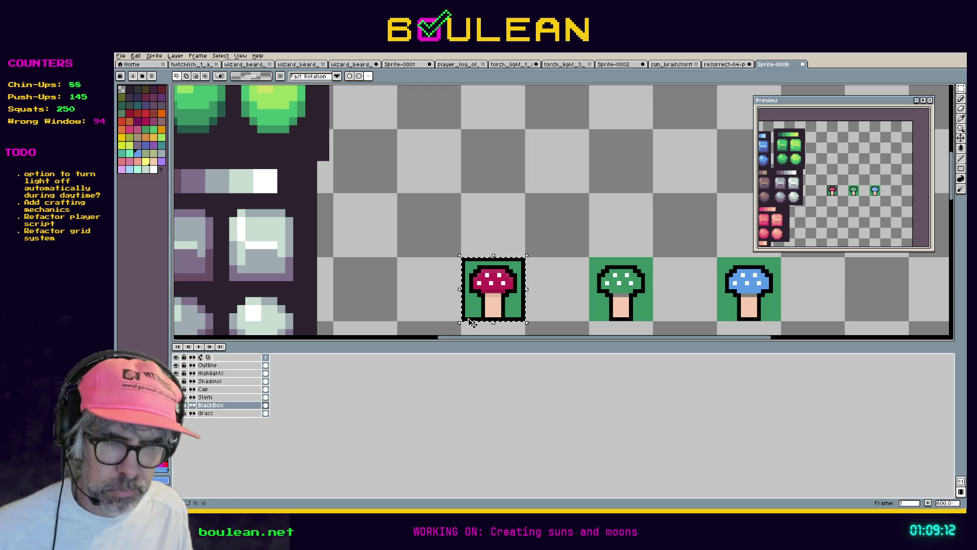
pyautogui.moveTo(472, 323); pyautogui.dragTo(732, 322)
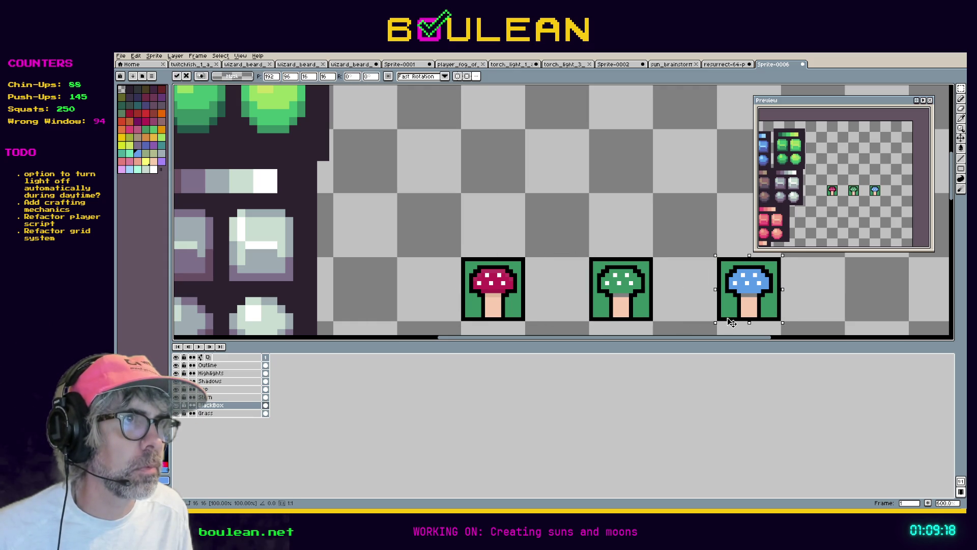
pyautogui.click(708, 324)
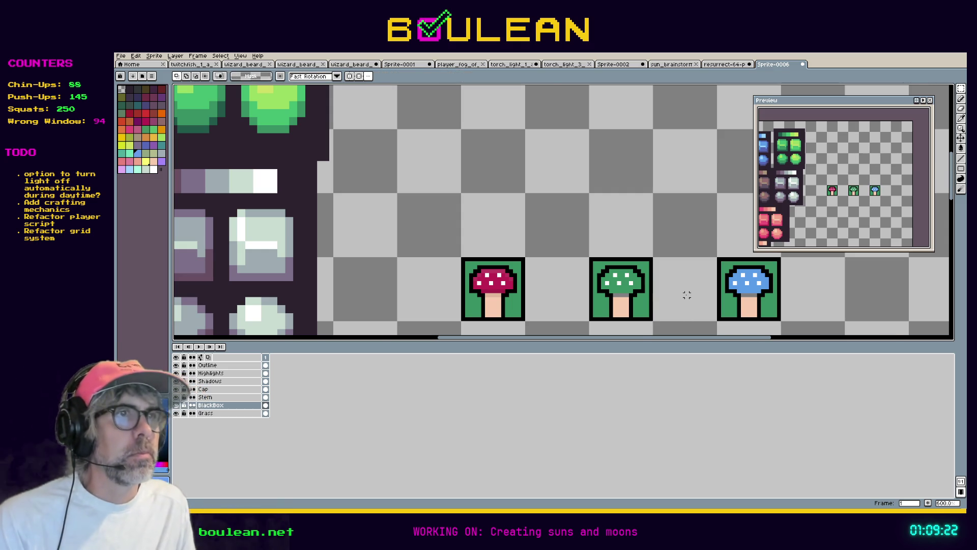
pyautogui.scroll(1, 685, 290)
pyautogui.moveTo(697, 338)
pyautogui.mouseDown()
pyautogui.moveTo(723, 338)
pyautogui.moveTo(550, 332)
pyautogui.mouseUp()
pyautogui.scroll(-3, 487, 256)
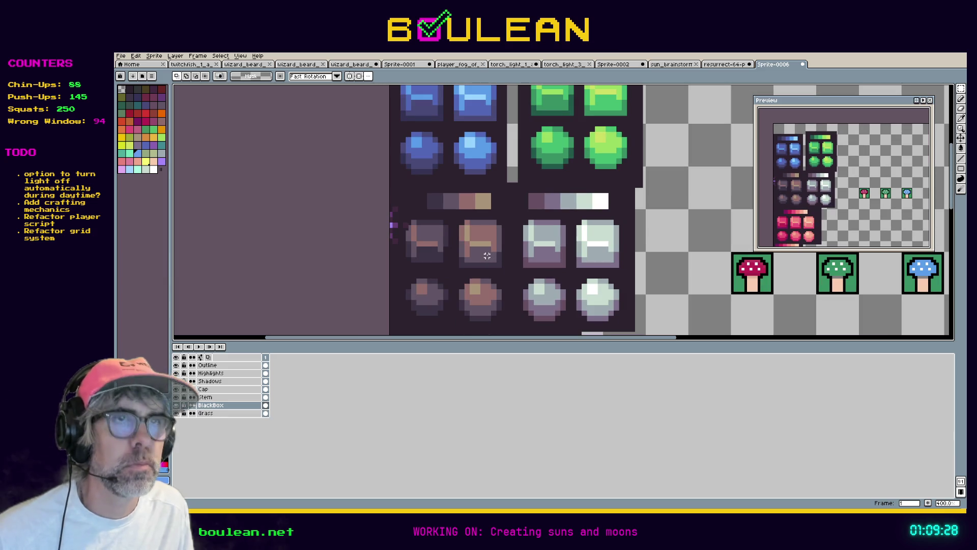
# Step: Make the Shadows layer active and pan between the colour swatches and mushroom sprites
pyautogui.press('i')
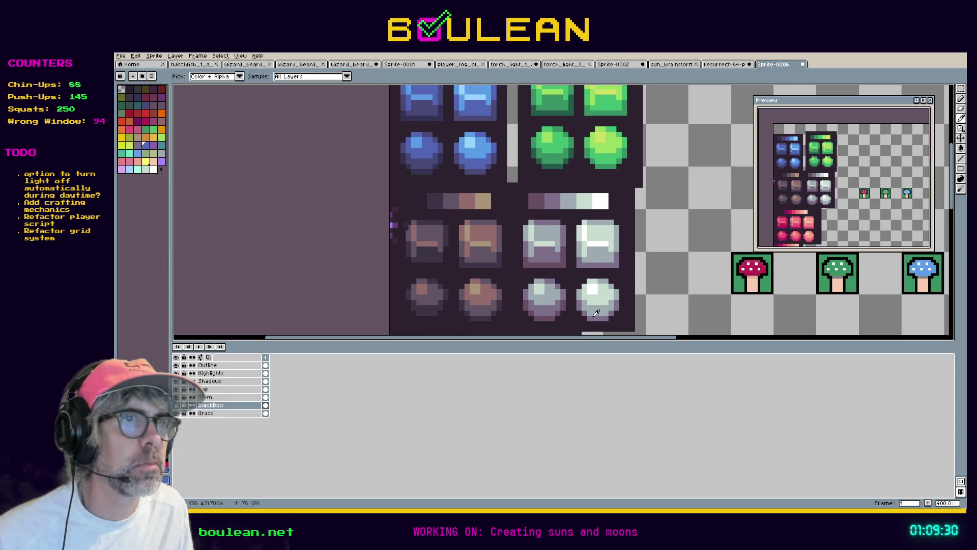
pyautogui.moveTo(591, 338); pyautogui.dragTo(700, 338)
pyautogui.scroll(3, 725, 296)
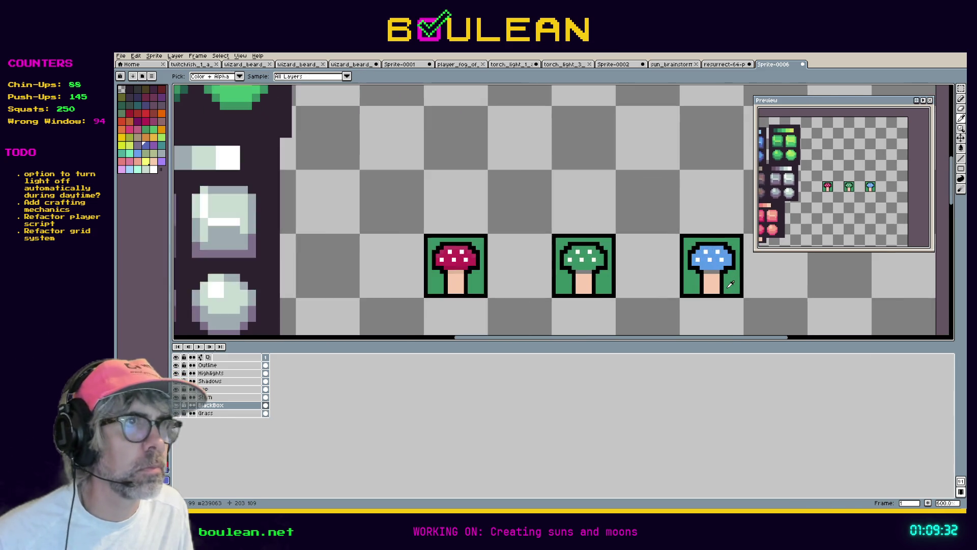
pyautogui.click(264, 381)
pyautogui.press('b')
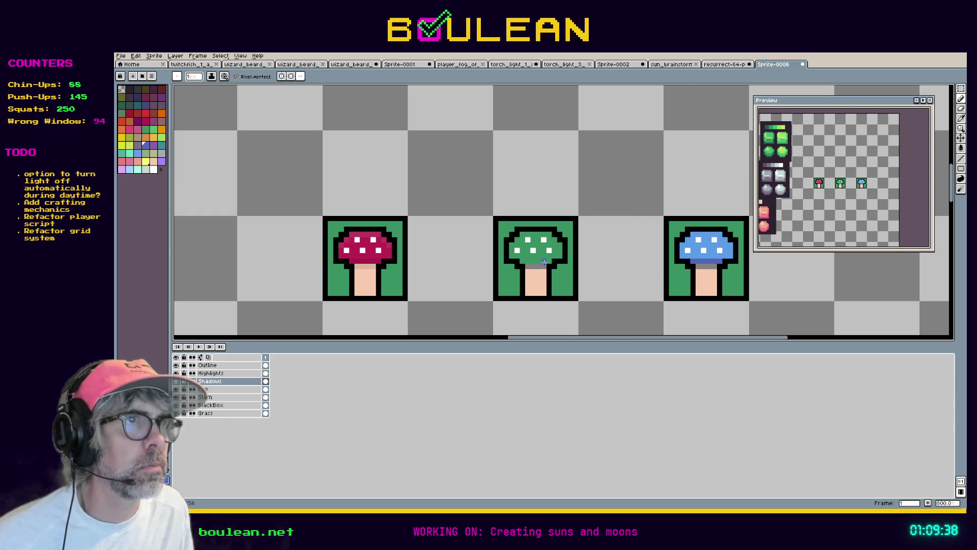
pyautogui.scroll(-2, 515, 262)
pyautogui.moveTo(345, 192)
pyautogui.mouseDown()
pyautogui.moveTo(525, 290)
pyautogui.moveTo(588, 312)
pyautogui.mouseUp()
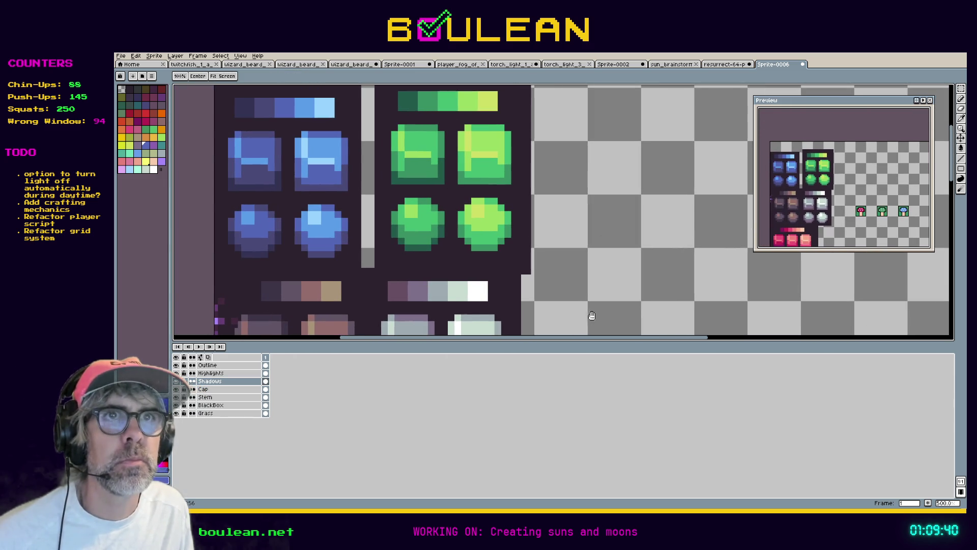
pyautogui.press('i')
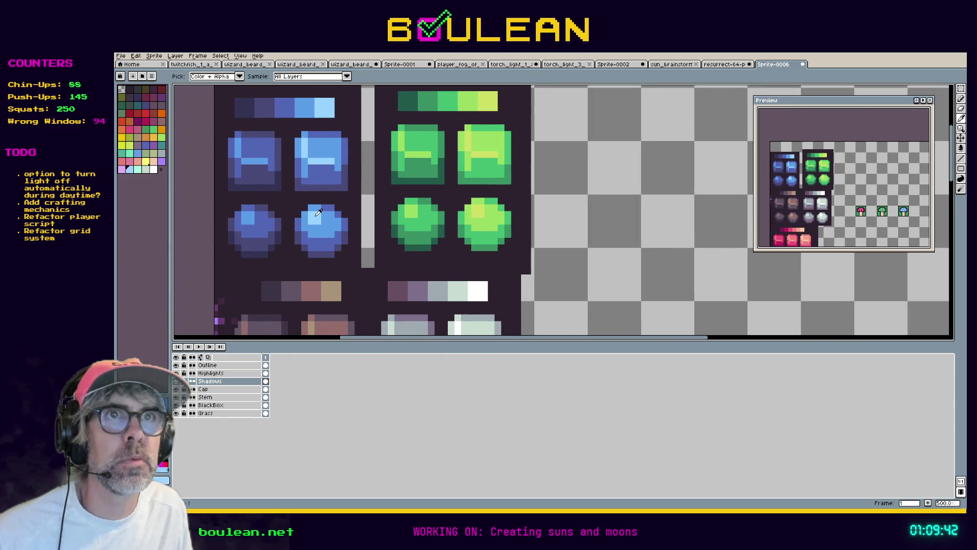
pyautogui.scroll(2, 620, 231)
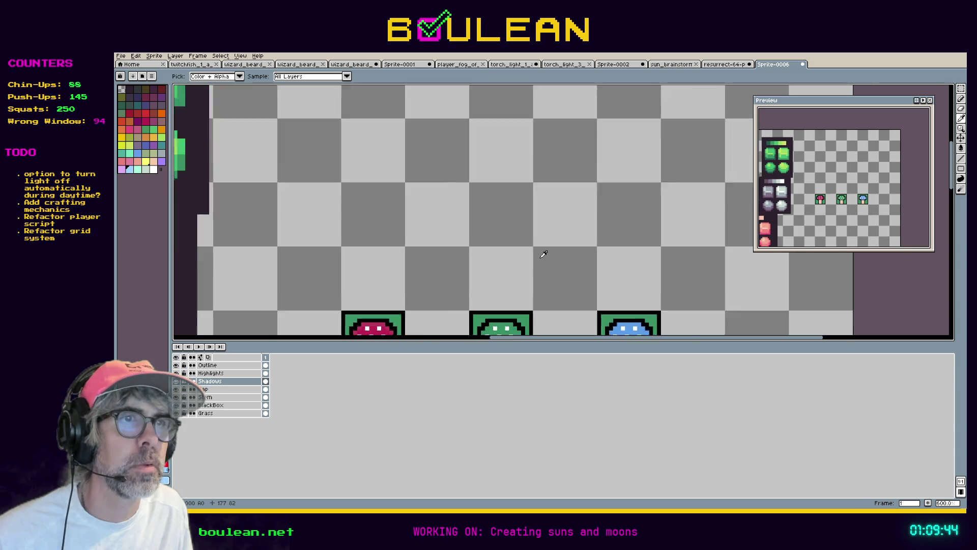
pyautogui.moveTo(613, 272); pyautogui.dragTo(484, 186)
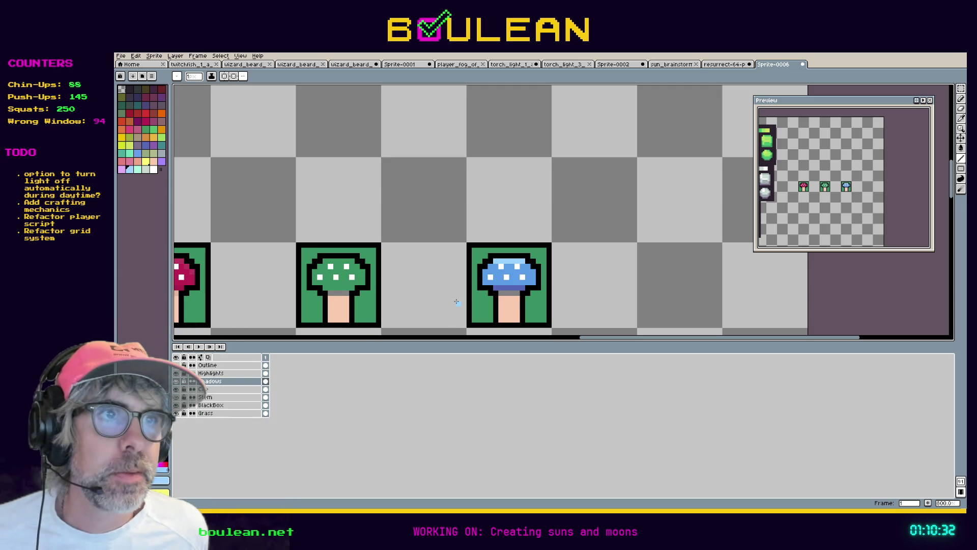
# Step: Undo the stray stroke and open the picked cap blue in the HSV colour editor
pyautogui.hotkey('ctrl', 'z')
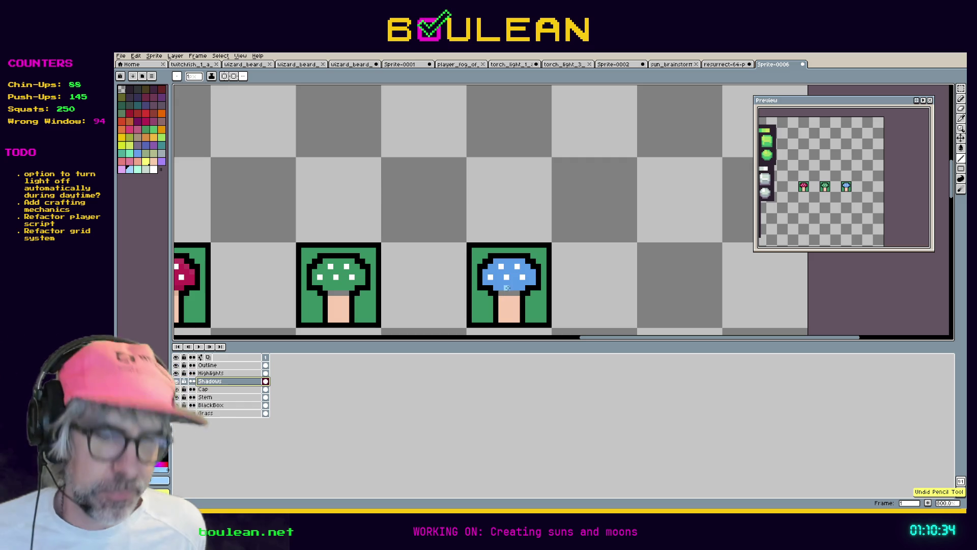
pyautogui.press('alt')
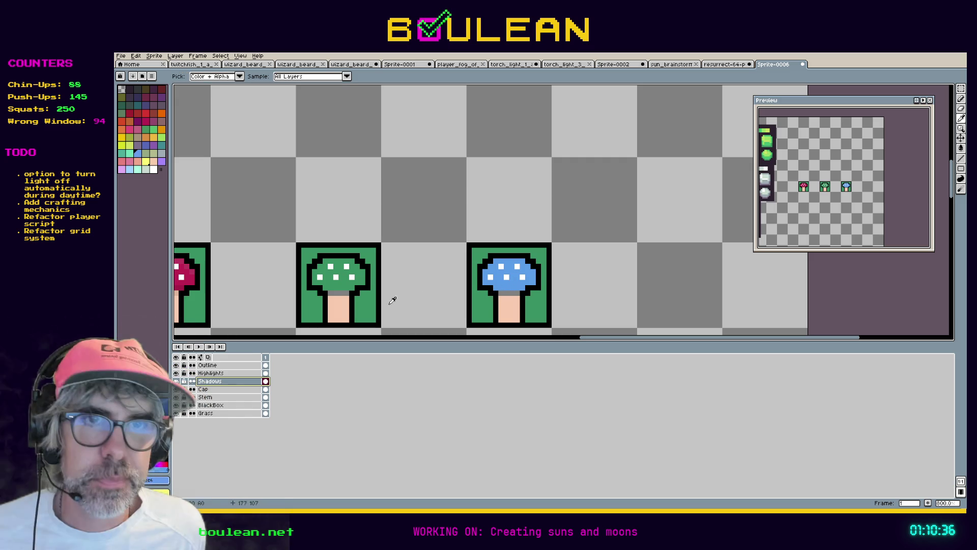
pyautogui.click(151, 480)
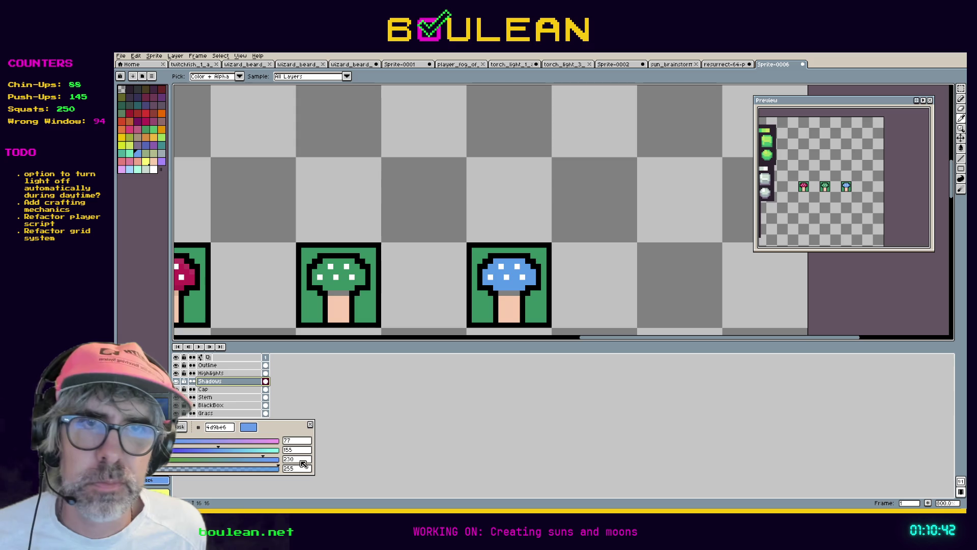
pyautogui.click(143, 426)
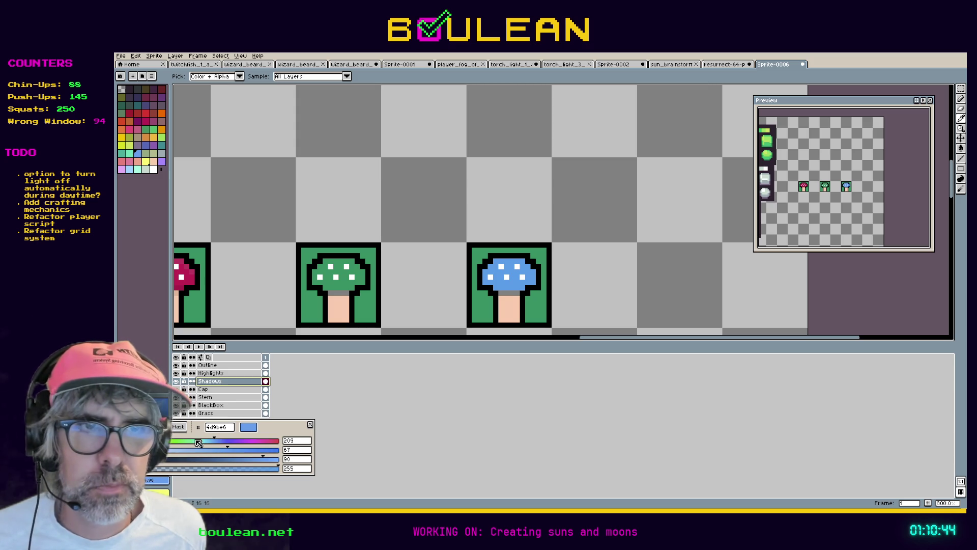
pyautogui.click(297, 460)
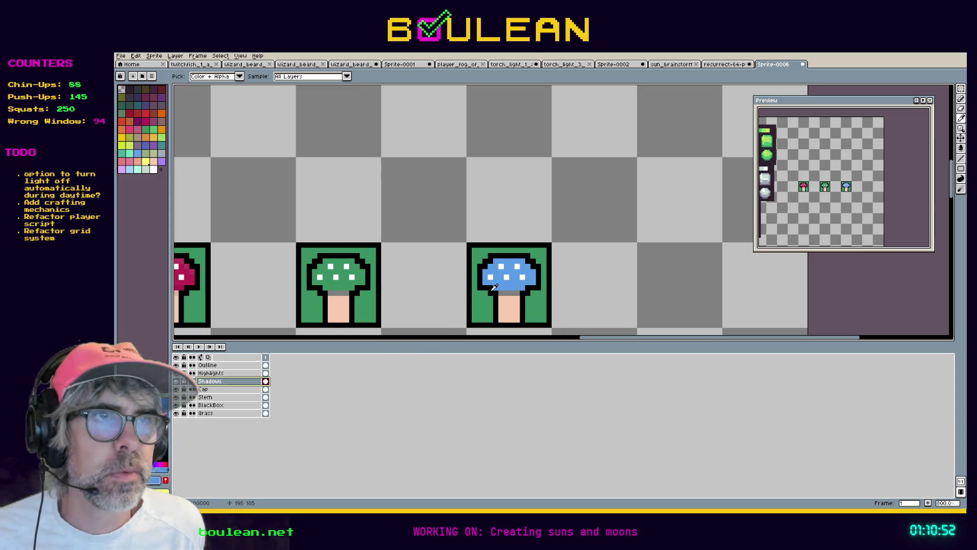
# Step: Pencil the darker blue shadow row under the blue mushroom's cap
pyautogui.press('b')
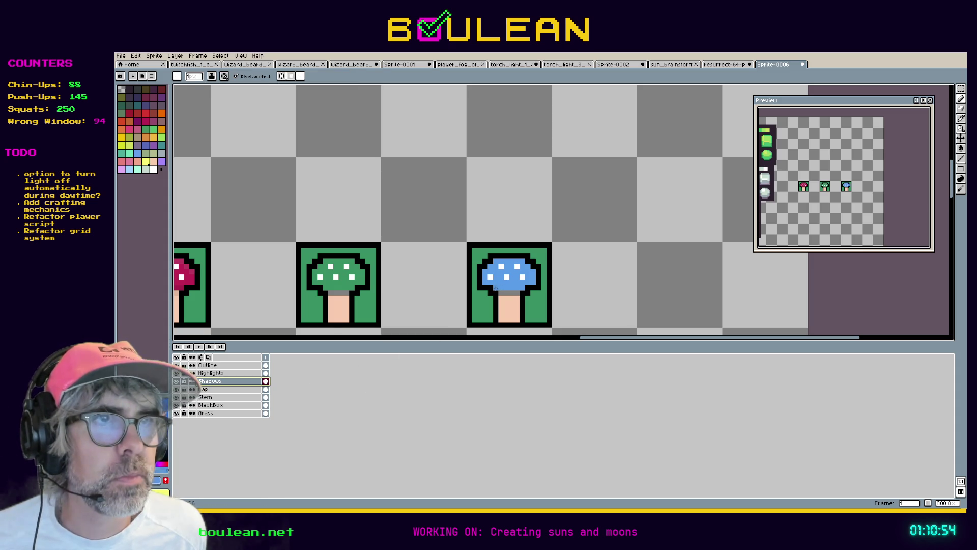
pyautogui.scroll(3, 496, 288)
pyautogui.moveTo(511, 285); pyautogui.dragTo(576, 285)
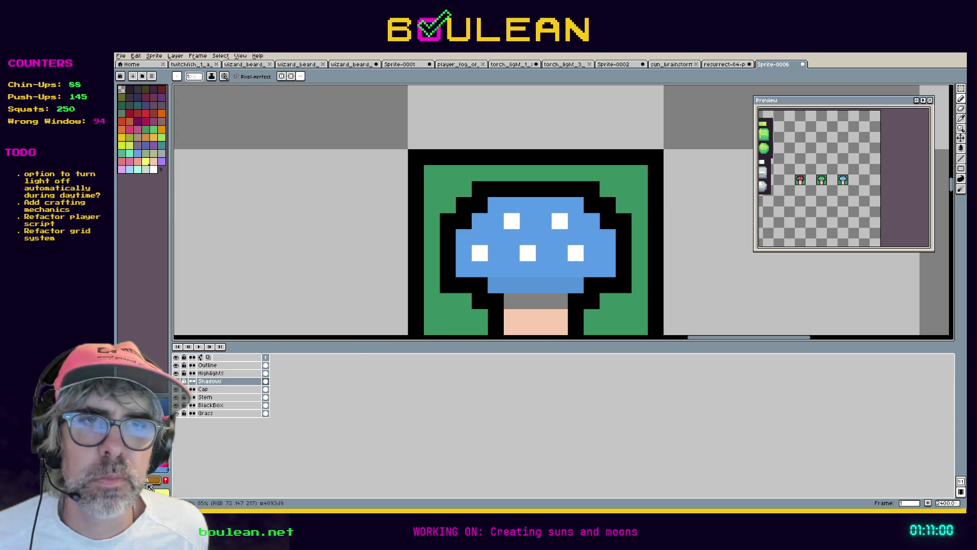
# Step: Raise the drawing colour's value to 95 for a lighter blue and activate the Highlights layer
pyautogui.click(153, 482)
pyautogui.doubleClick(293, 459)
pyautogui.write('95')
pyautogui.press('Return')
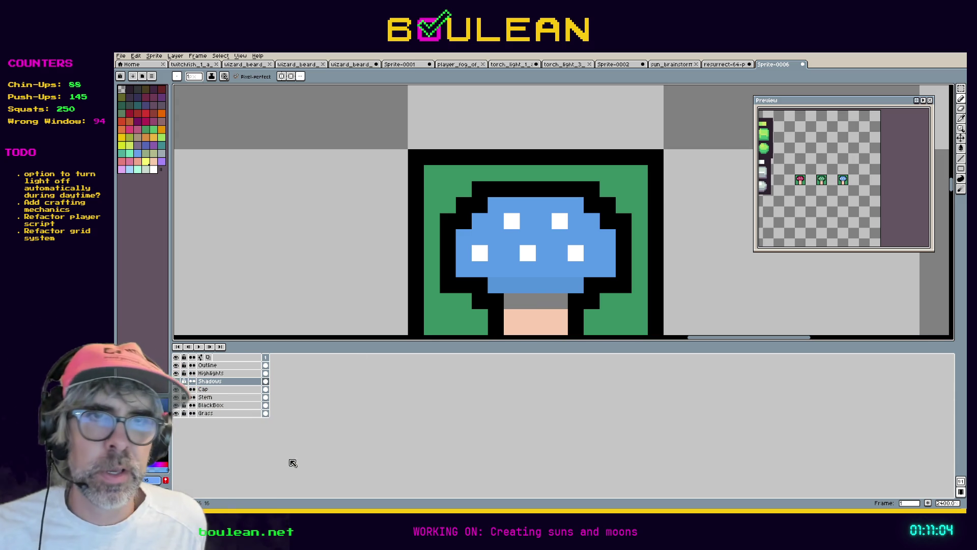
pyautogui.click(211, 373)
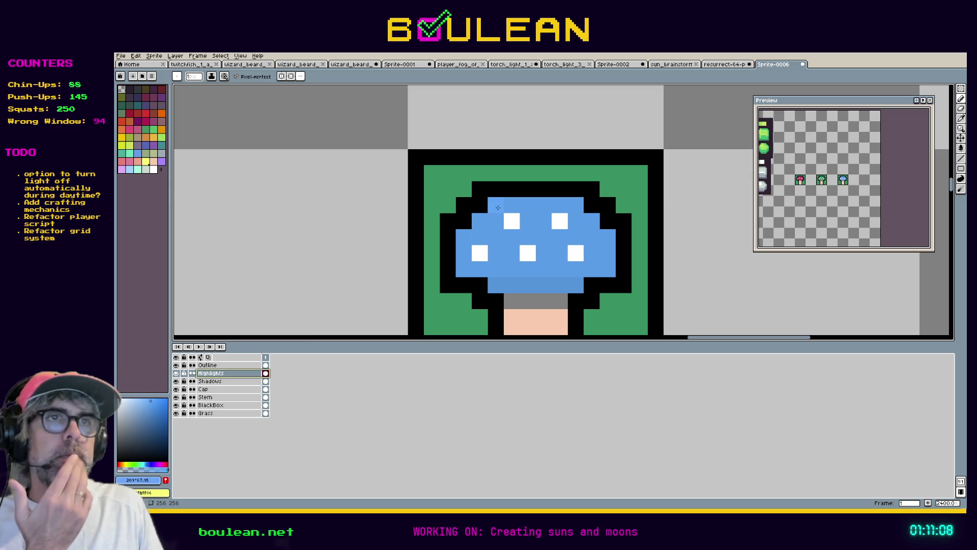
# Step: Paint the lighter-blue highlight along the cap's top row, then zoom out to show all mushrooms
pyautogui.moveTo(498, 207); pyautogui.dragTo(539, 206)
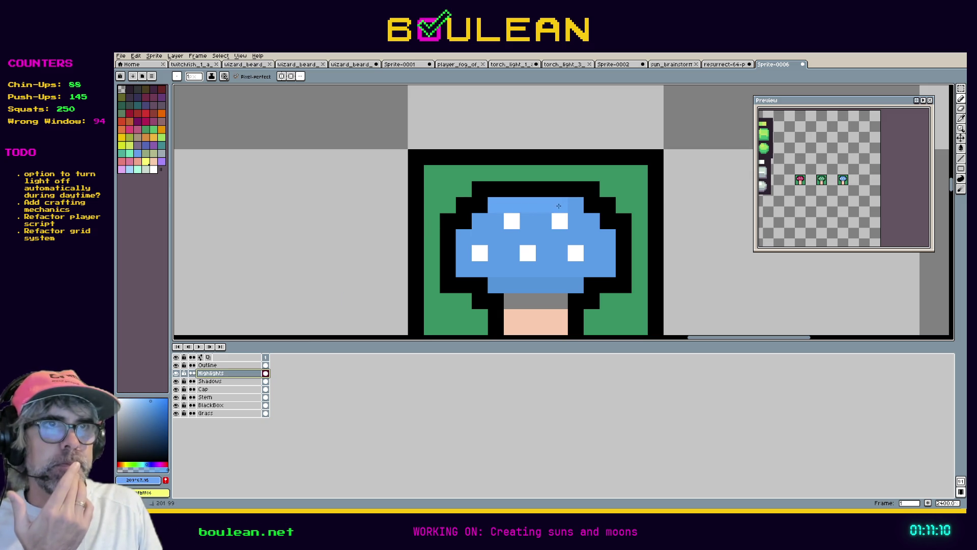
pyautogui.scroll(-3, 369, 218)
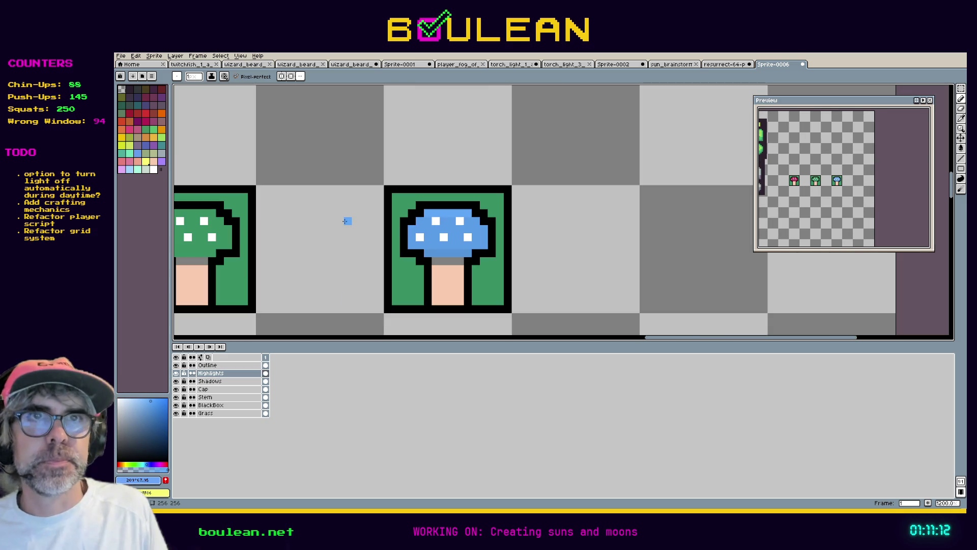
pyautogui.moveTo(243, 219)
pyautogui.mouseDown()
pyautogui.moveTo(533, 229)
pyautogui.moveTo(335, 233)
pyautogui.mouseUp()
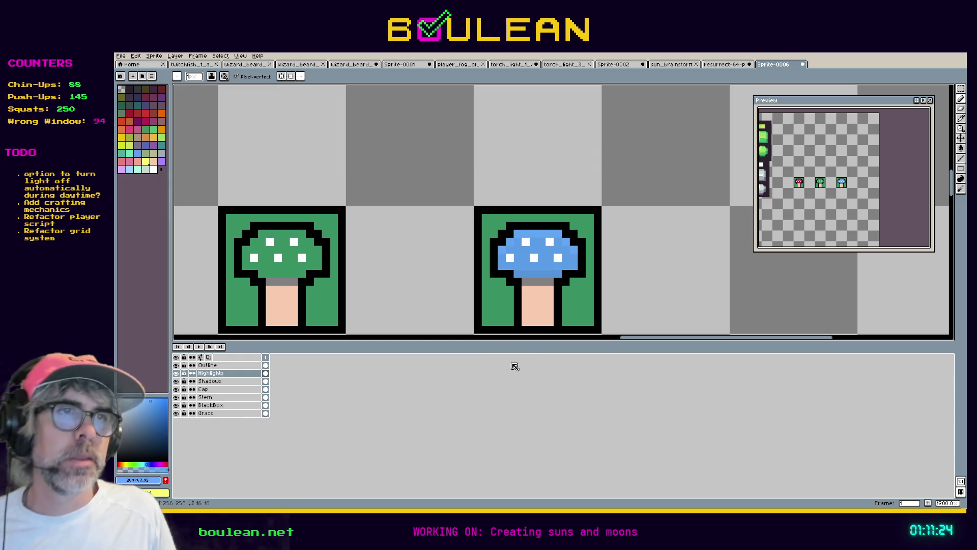
pyautogui.click(399, 338)
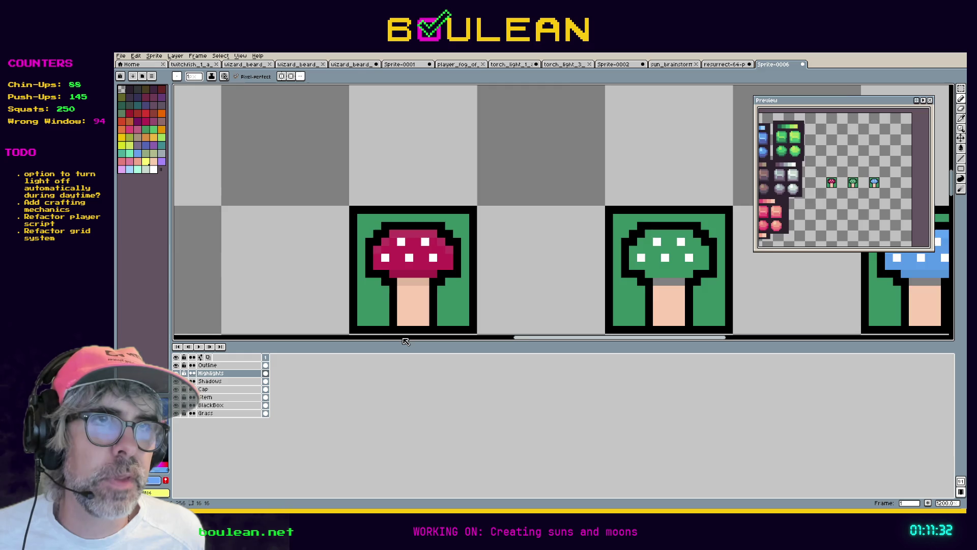
pyautogui.click(410, 339)
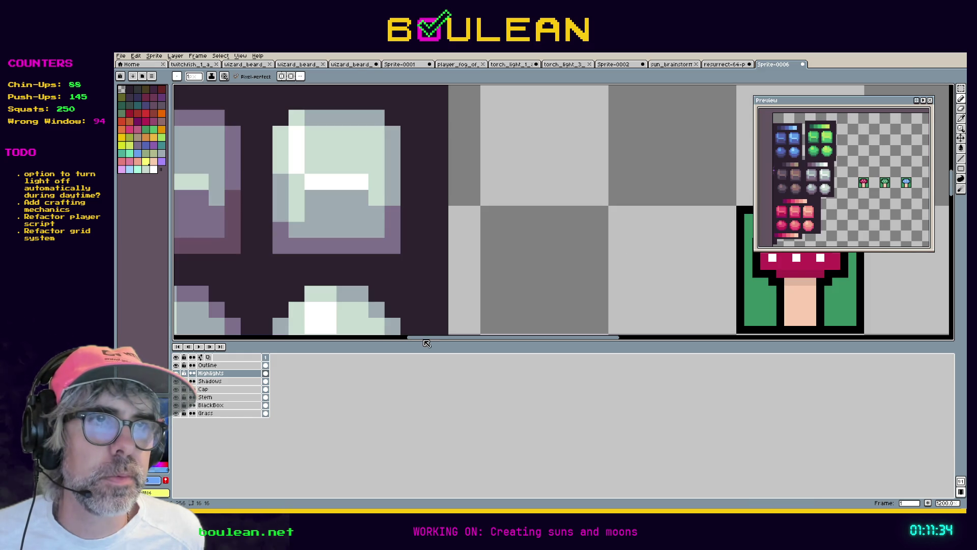
pyautogui.moveTo(425, 340); pyautogui.dragTo(571, 334)
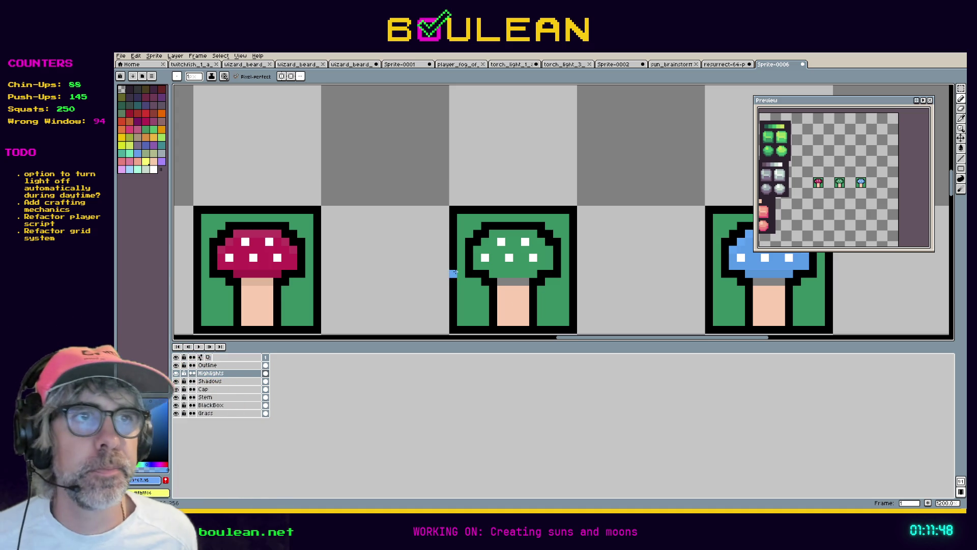
# Step: Sample the green cap colour and darken it to value 51 in HSV
pyautogui.press('i')
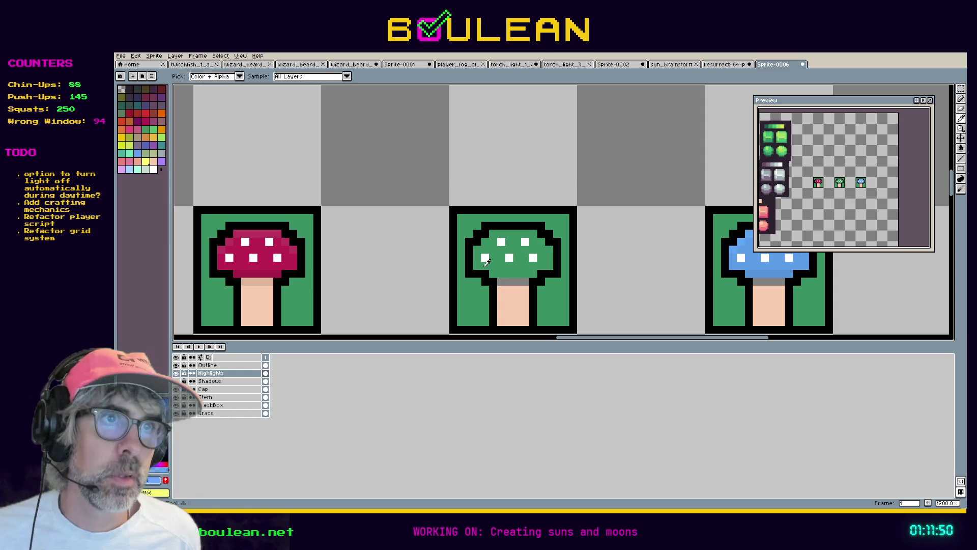
pyautogui.click(520, 258)
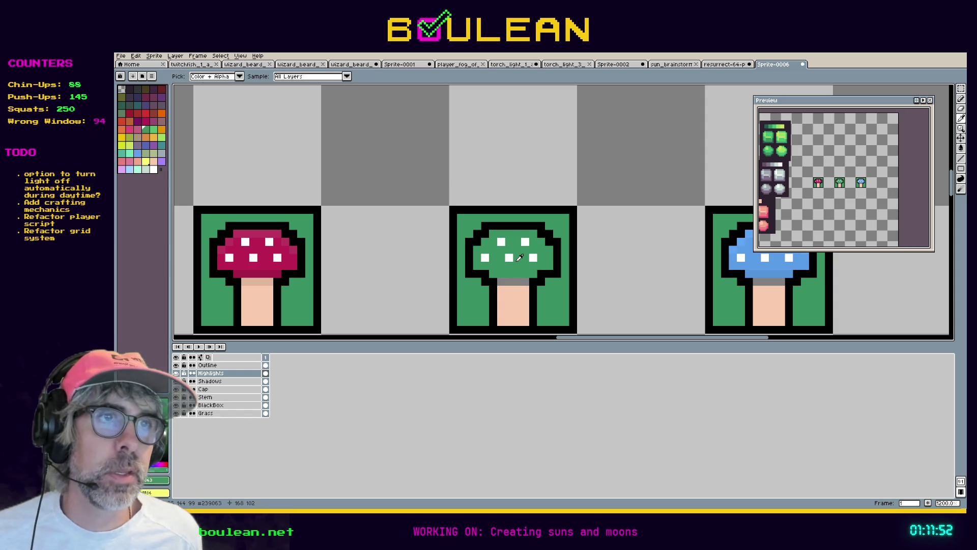
pyautogui.click(157, 483)
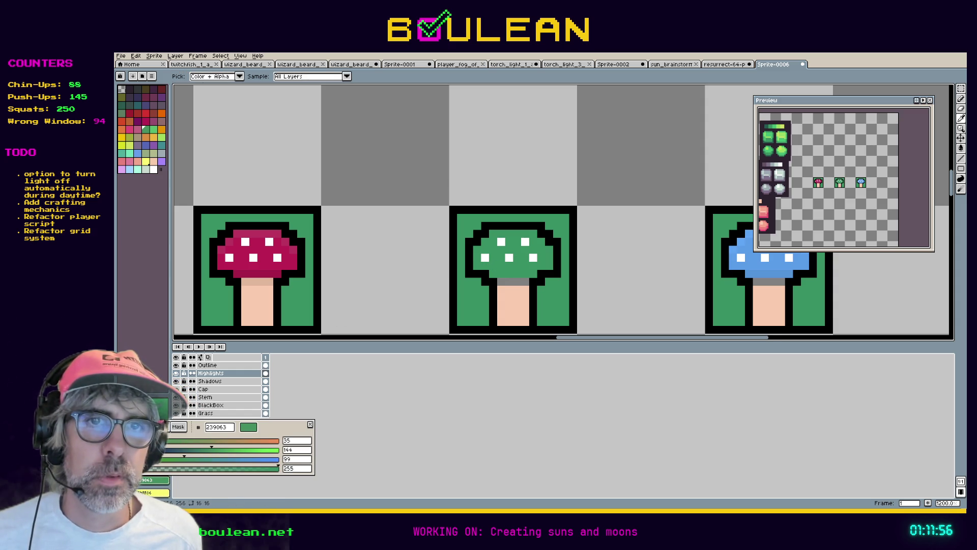
pyautogui.click(134, 426)
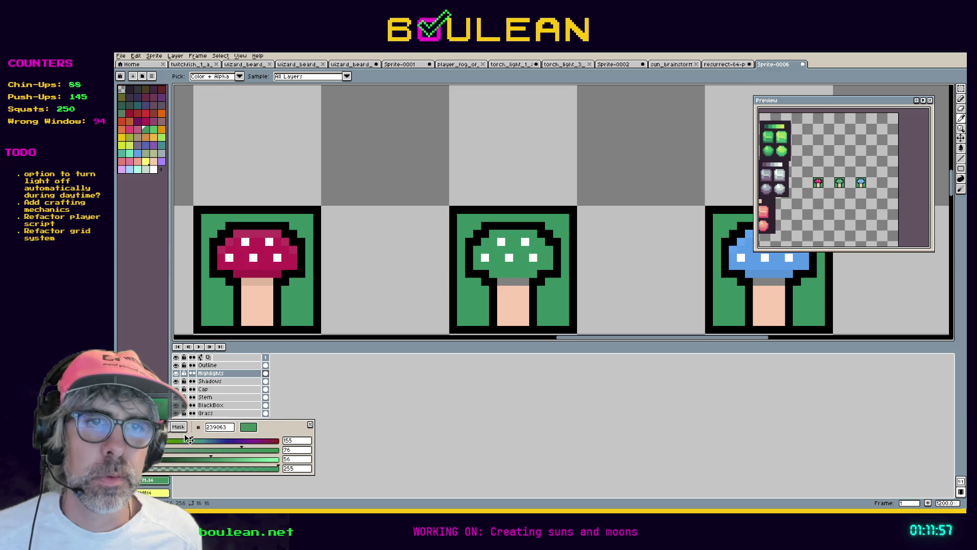
pyautogui.doubleClick(295, 459)
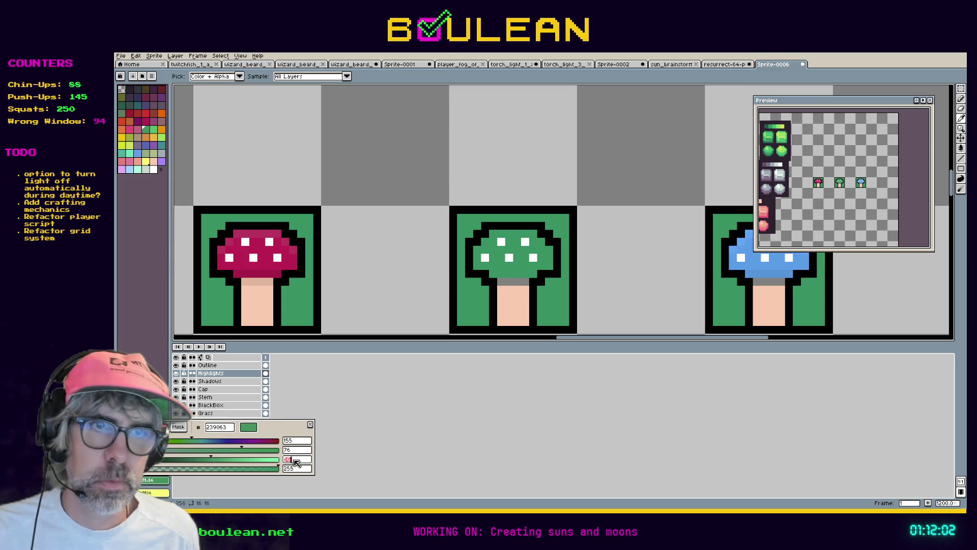
pyautogui.write('81')
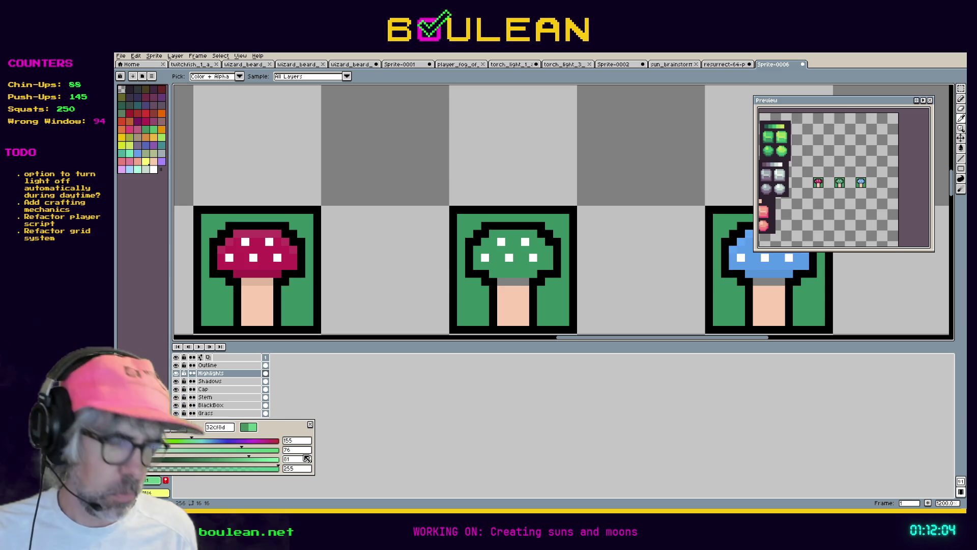
pyautogui.press('BackSpace')
pyautogui.press('BackSpace')
pyautogui.write('51')
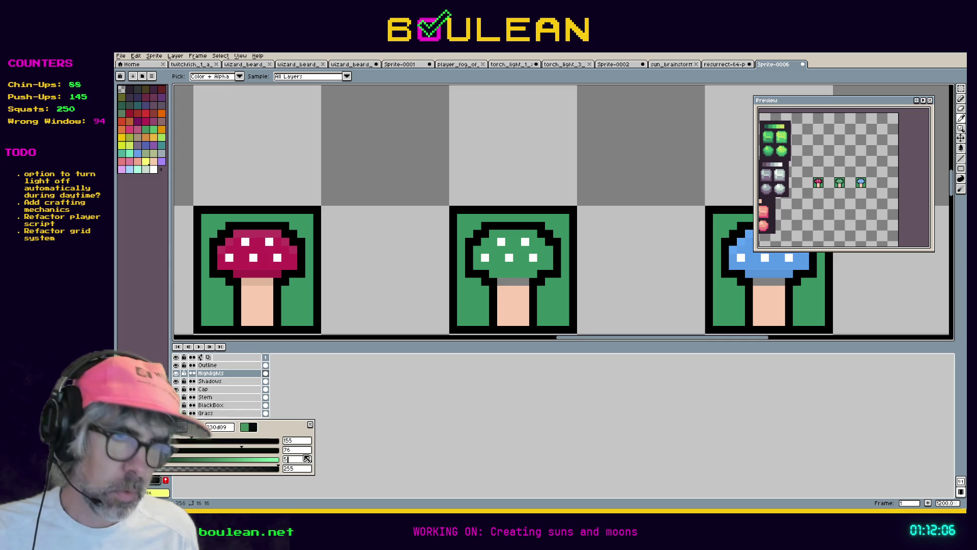
pyautogui.press('Return')
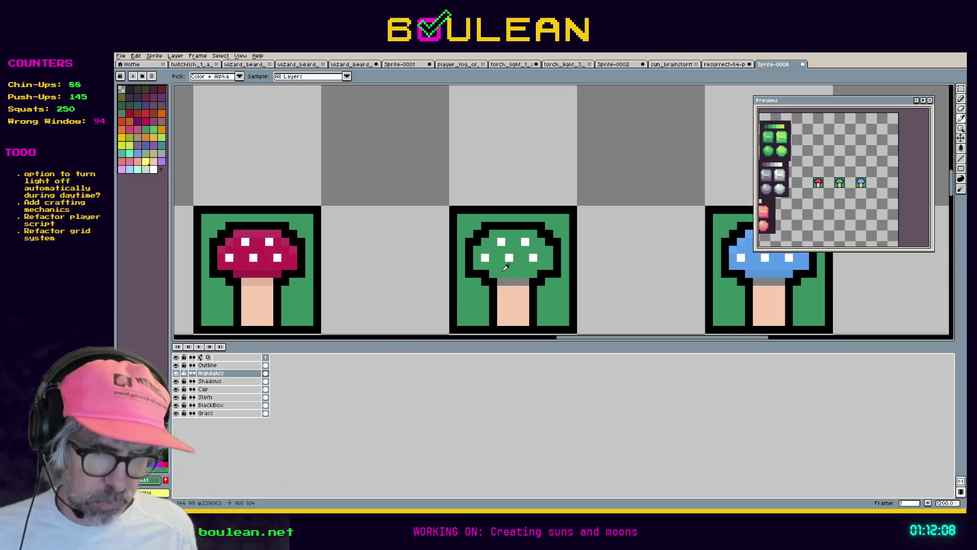
# Step: Paint a darker green shadow row under the green cap on the Shadows layer
pyautogui.press('b')
pyautogui.hotkey('alt', 'Down')
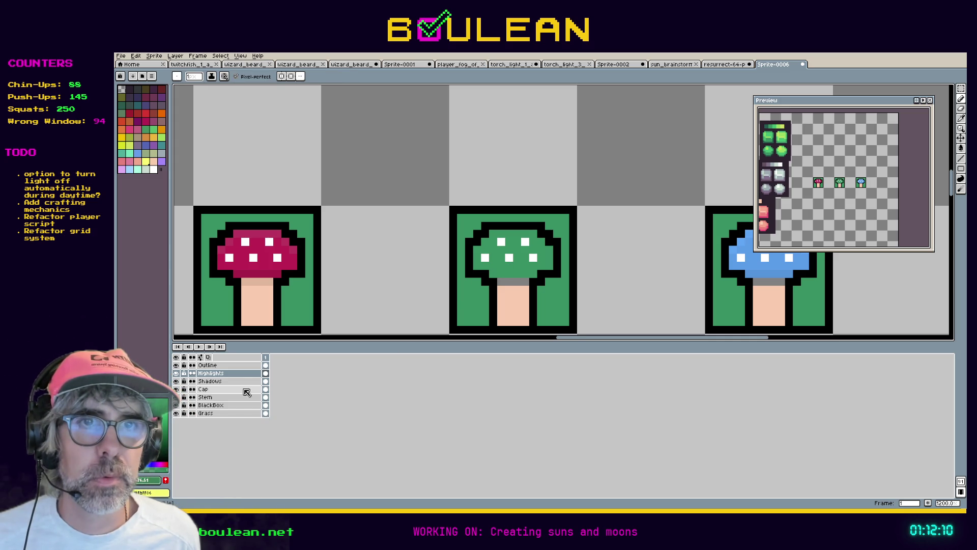
pyautogui.moveTo(494, 275); pyautogui.dragTo(527, 276)
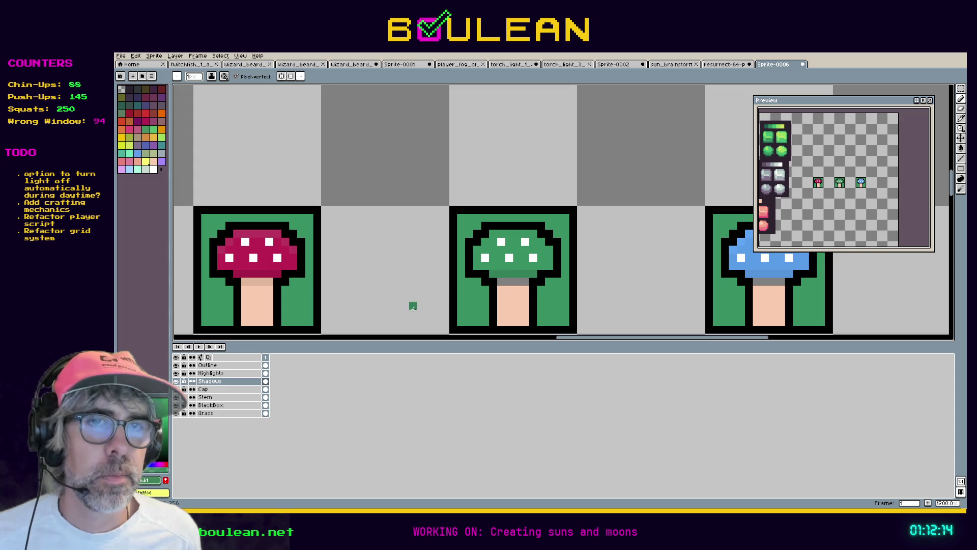
# Step: Lighten the colour to value 61 and add a highlight pixel to the green cap on Highlights
pyautogui.click(157, 480)
pyautogui.doubleClick(293, 458)
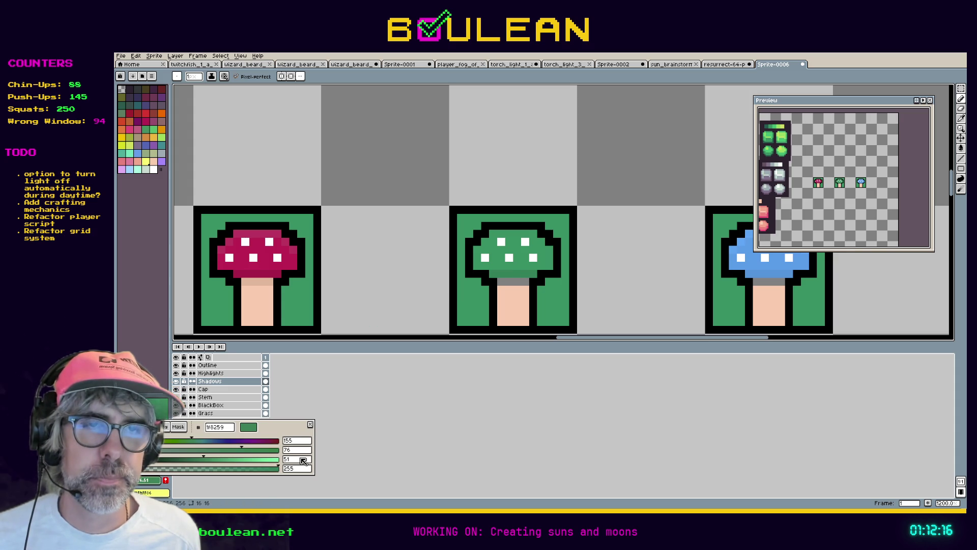
pyautogui.write('61')
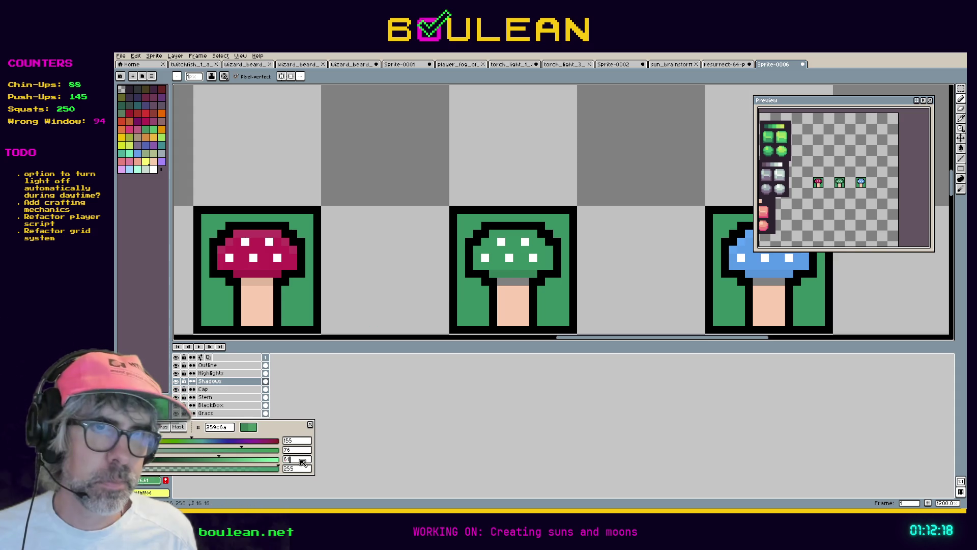
pyautogui.press('Return')
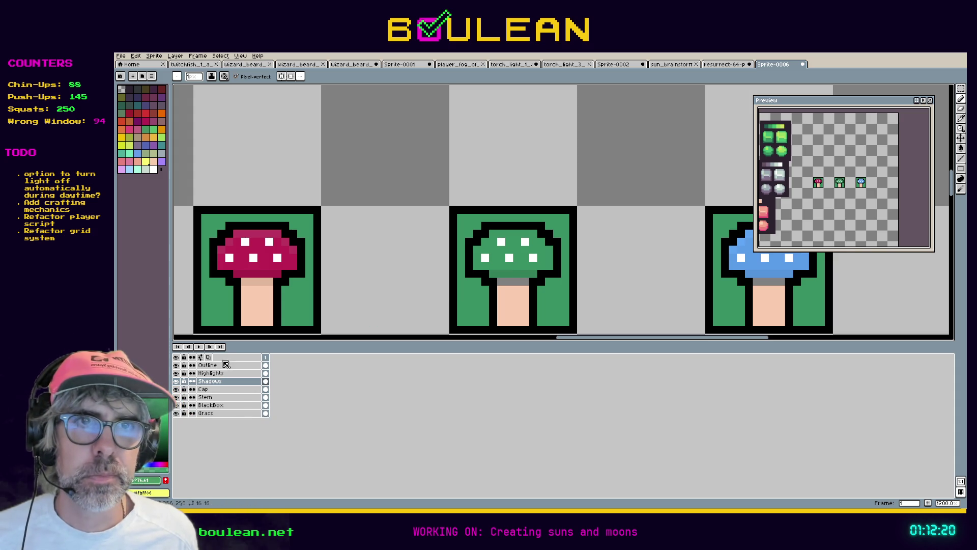
pyautogui.click(210, 374)
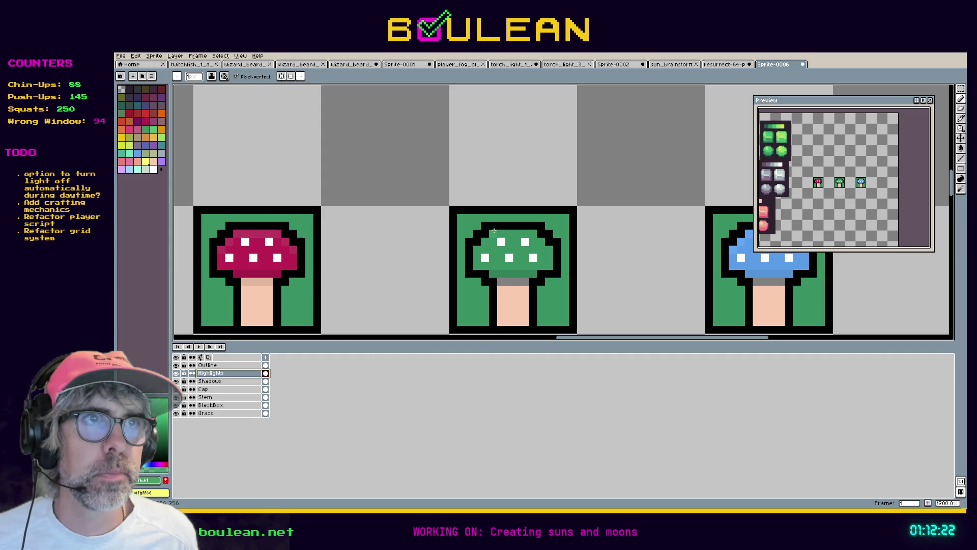
pyautogui.click(541, 243)
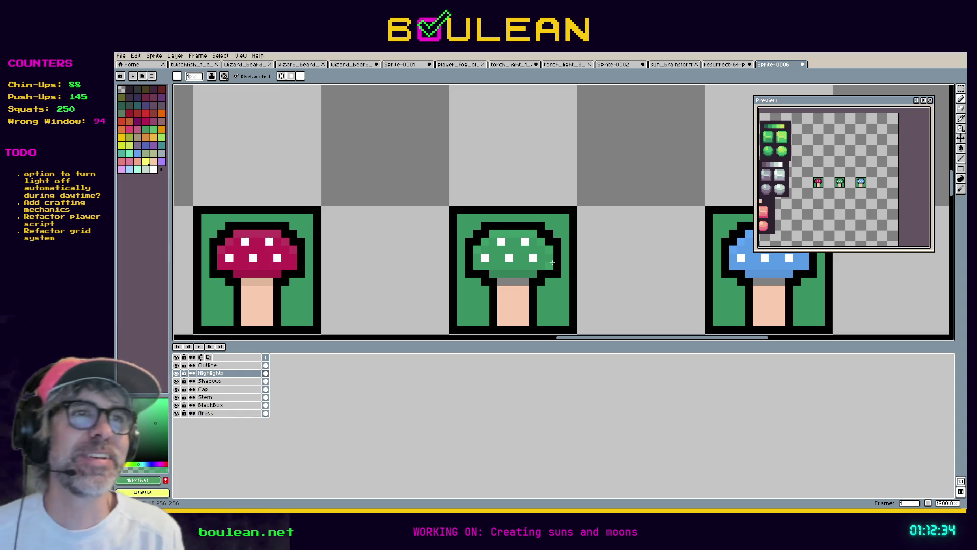
# Step: Zoom out and pan until all three mushrooms and the palette swatches are visible
pyautogui.scroll(-2, 554, 251)
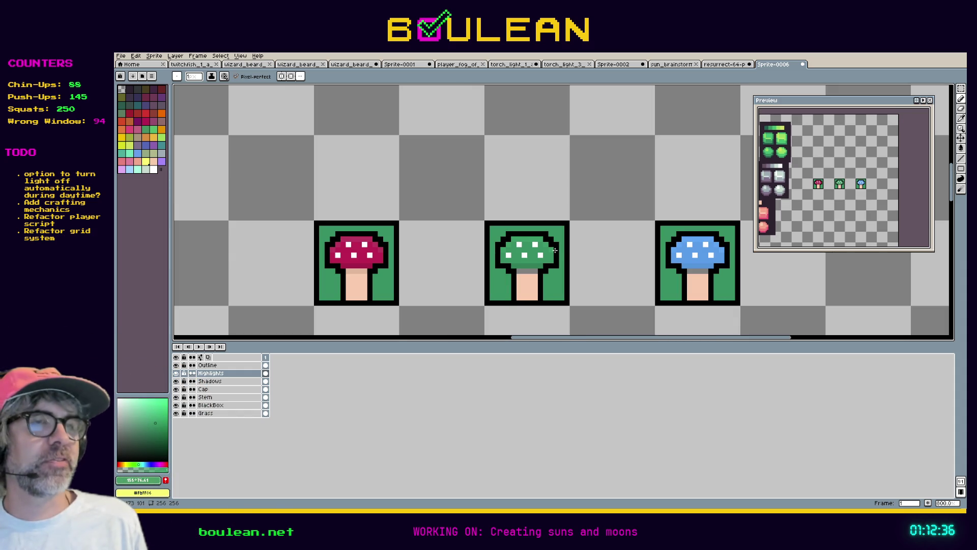
pyautogui.scroll(-1, 567, 250)
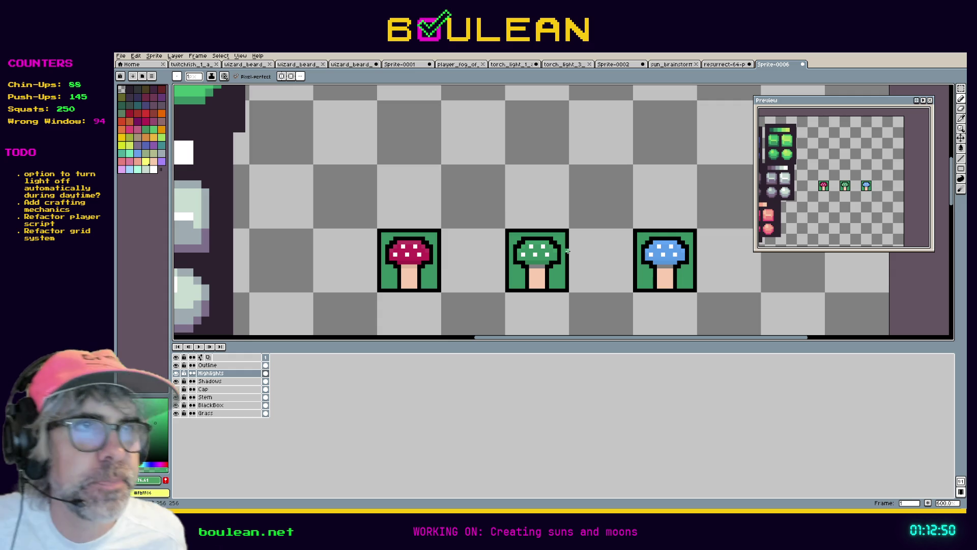
pyautogui.scroll(1, 535, 246)
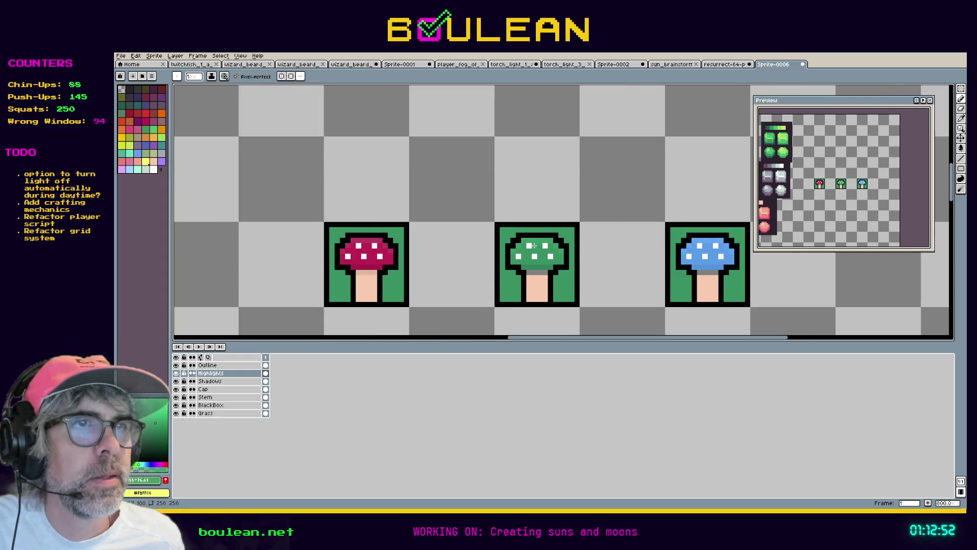
pyautogui.scroll(-1, 533, 246)
pyautogui.moveTo(646, 334); pyautogui.dragTo(627, 335)
pyautogui.scroll(-1, 548, 289)
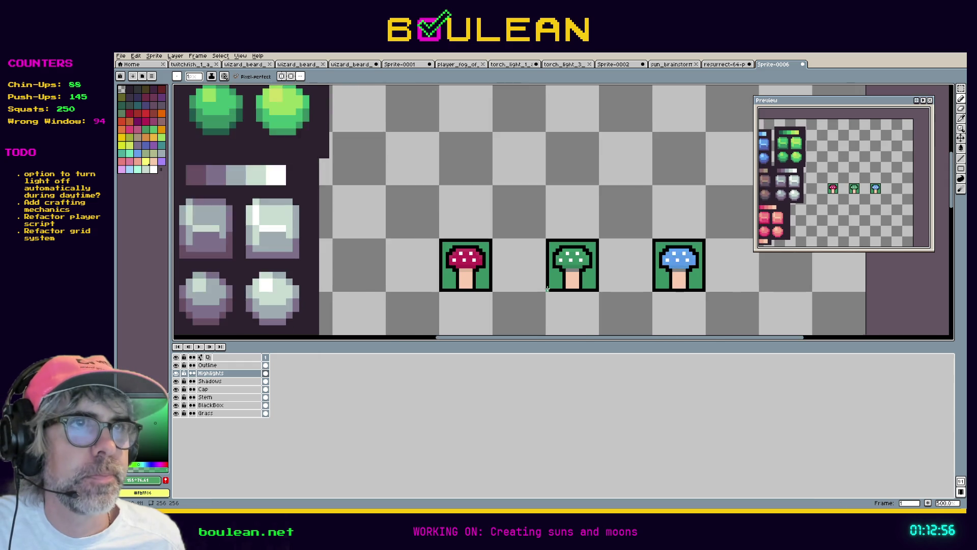
pyautogui.scroll(-1, 547, 289)
pyautogui.scroll(-1, 519, 294)
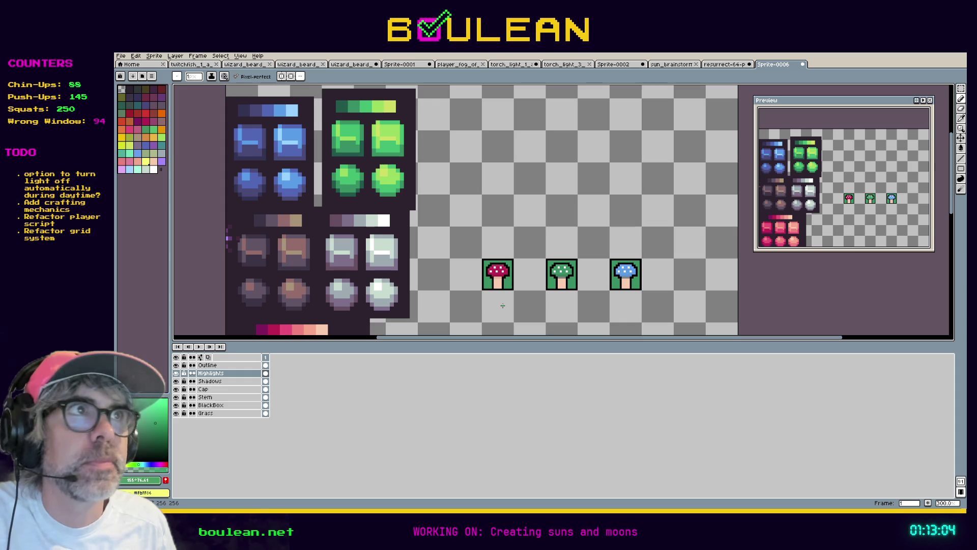
pyautogui.press('ctrl')
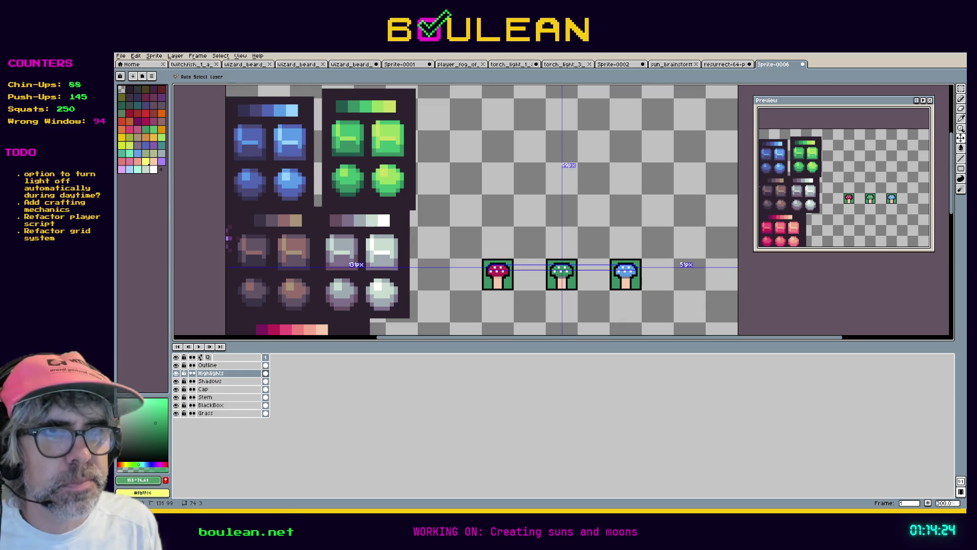
# Step: Return to the Pencil, then zoom in and pan over the mushroom sheet
pyautogui.press('b')
pyautogui.scroll(3, 510, 298)
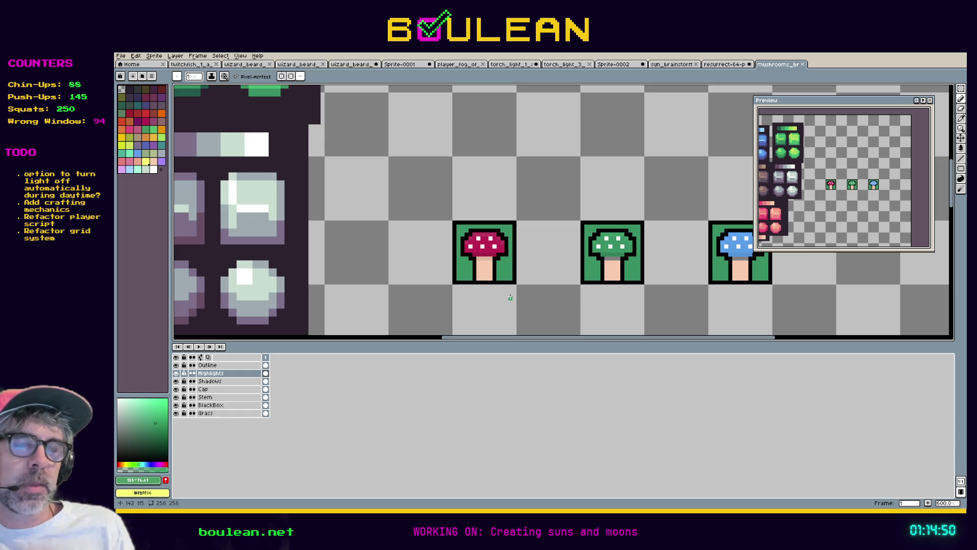
pyautogui.moveTo(487, 338)
pyautogui.mouseDown()
pyautogui.moveTo(504, 338)
pyautogui.moveTo(423, 316)
pyautogui.mouseUp()
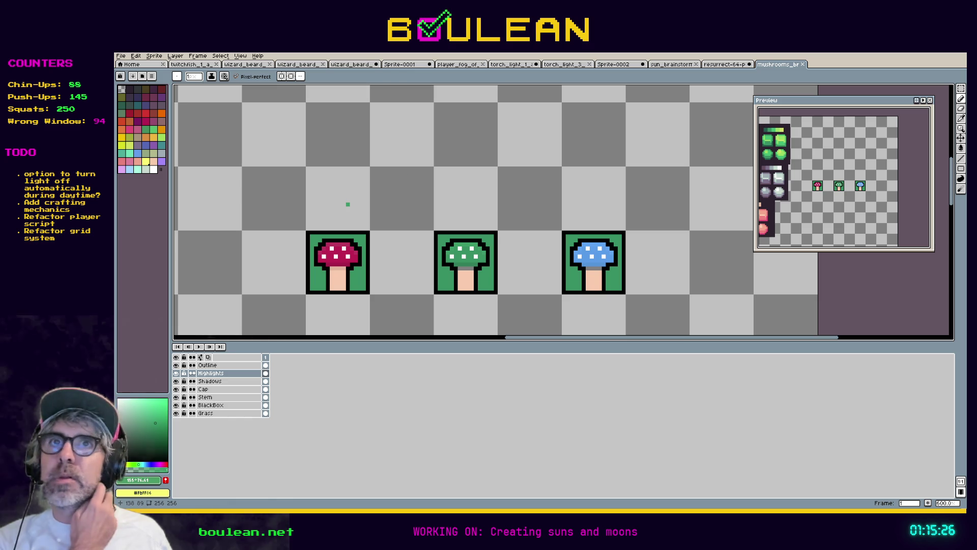
# Step: Inspect the Resurrect 64 palette image, then return to the mushrooms sheet
pyautogui.hotkey('ctrl', 'shift', 'Tab')
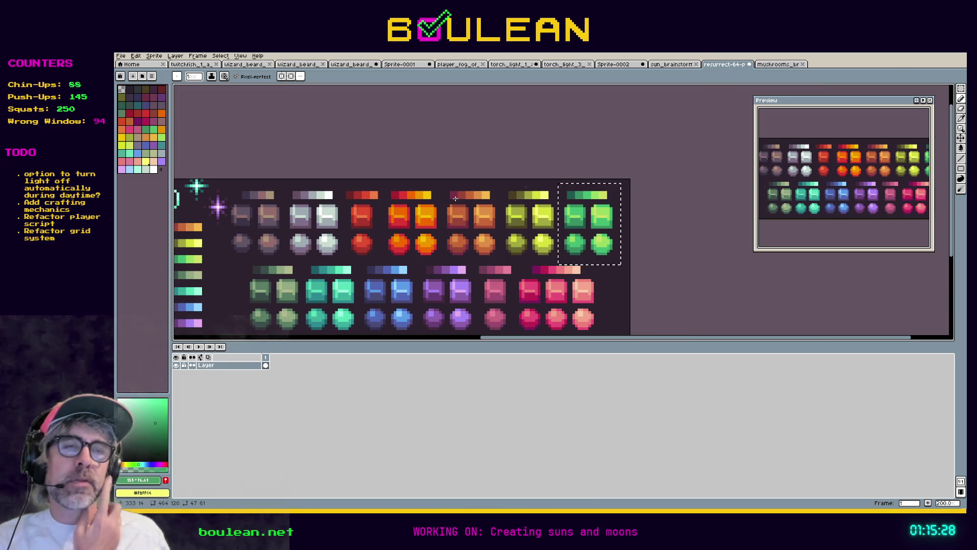
pyautogui.scroll(-2, 450, 203)
pyautogui.scroll(3, 428, 208)
pyautogui.scroll(-1, 336, 241)
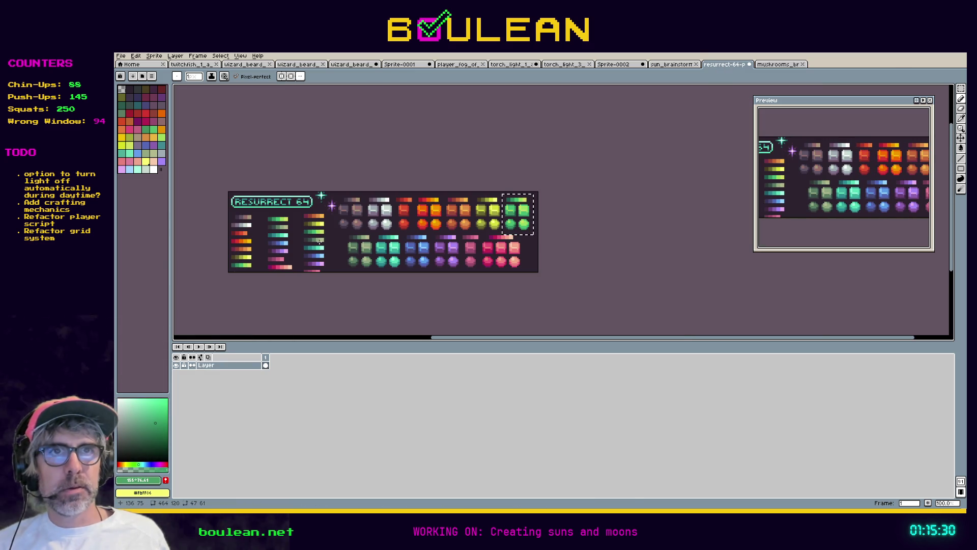
pyautogui.scroll(1, 336, 245)
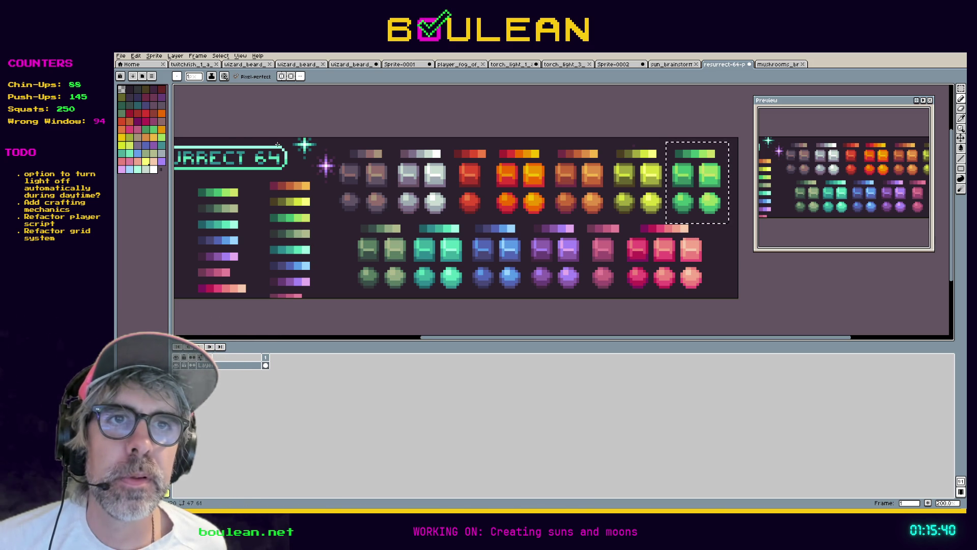
pyautogui.scroll(-1, 277, 144)
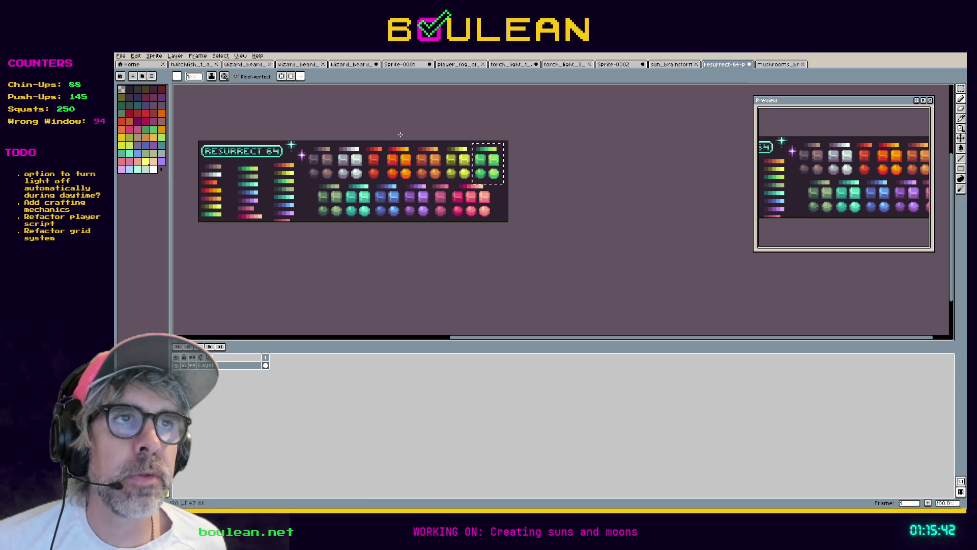
pyautogui.click(779, 64)
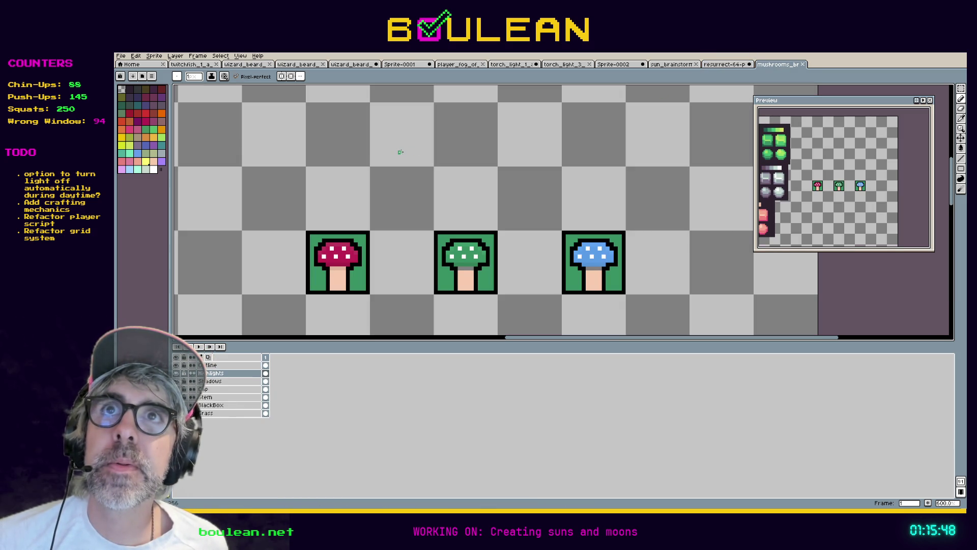
# Step: Flip between the palette image and mushrooms sheet, ending with the File menu open on mushrooms
pyautogui.scroll(-1, 400, 152)
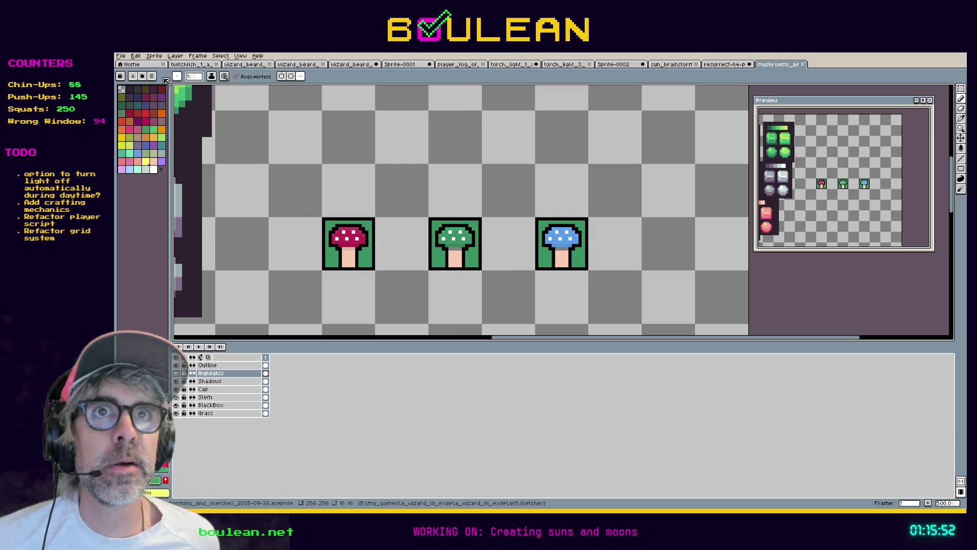
pyautogui.click(122, 57)
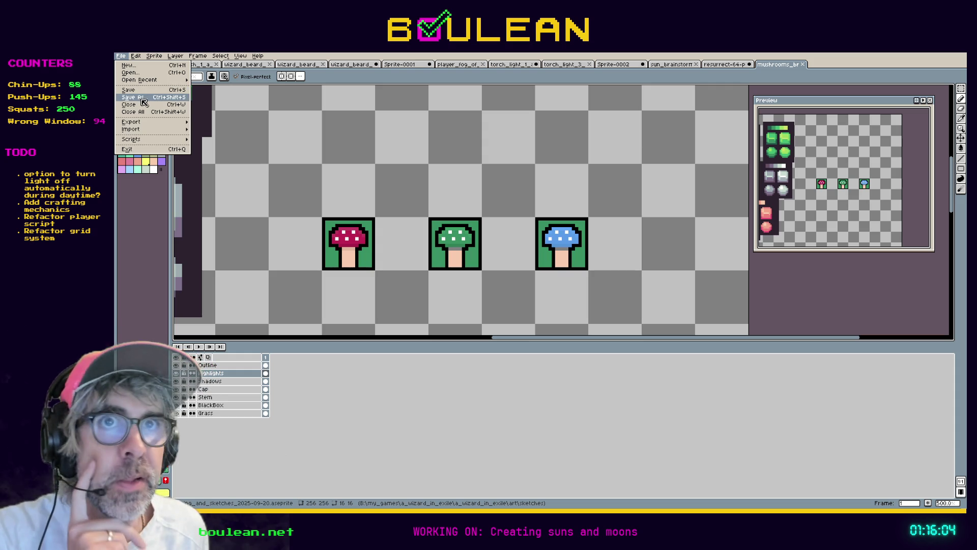
pyautogui.click(736, 66)
pyautogui.click(736, 67)
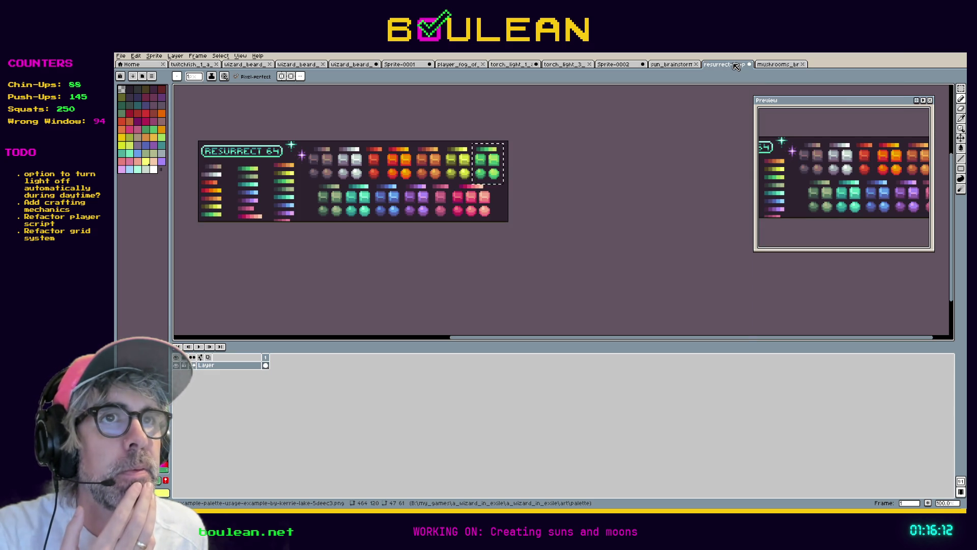
pyautogui.click(767, 67)
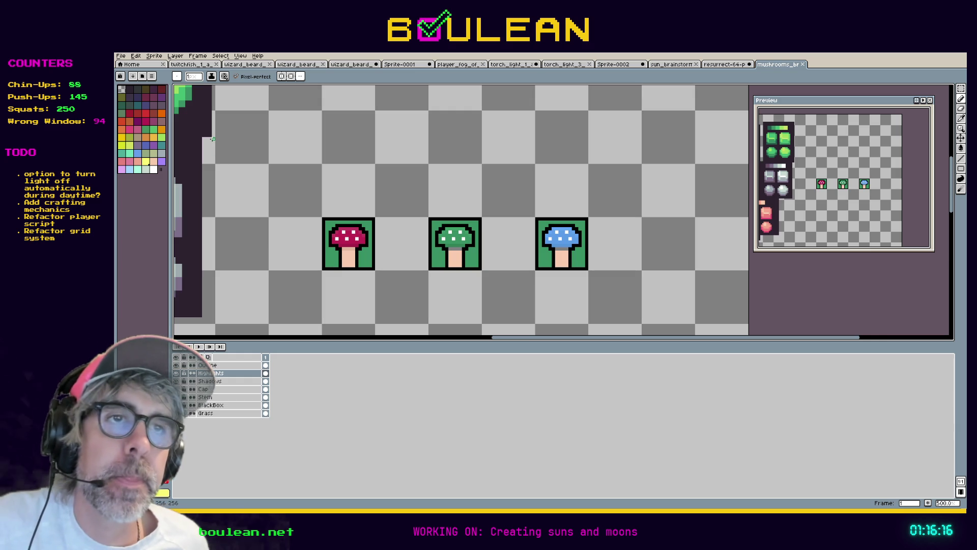
pyautogui.click(727, 66)
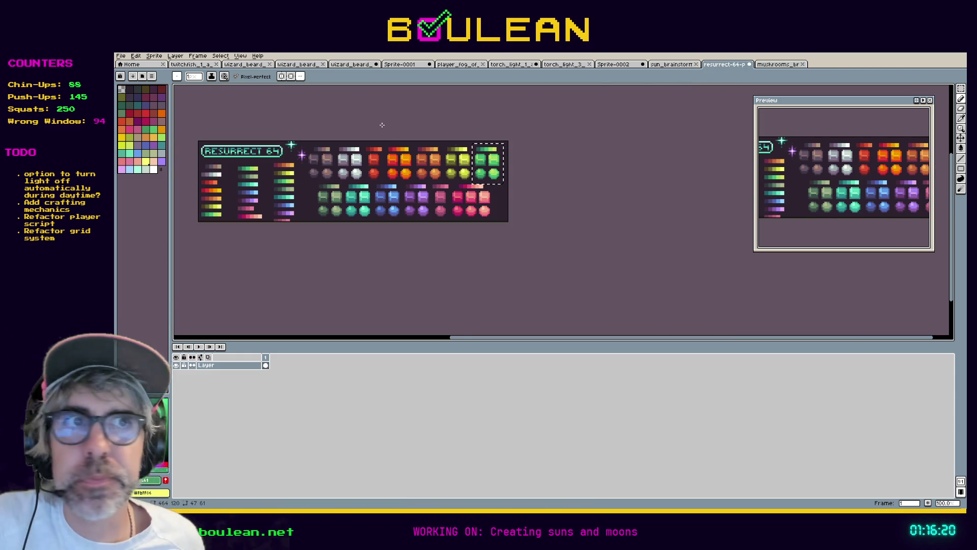
pyautogui.scroll(1, 359, 142)
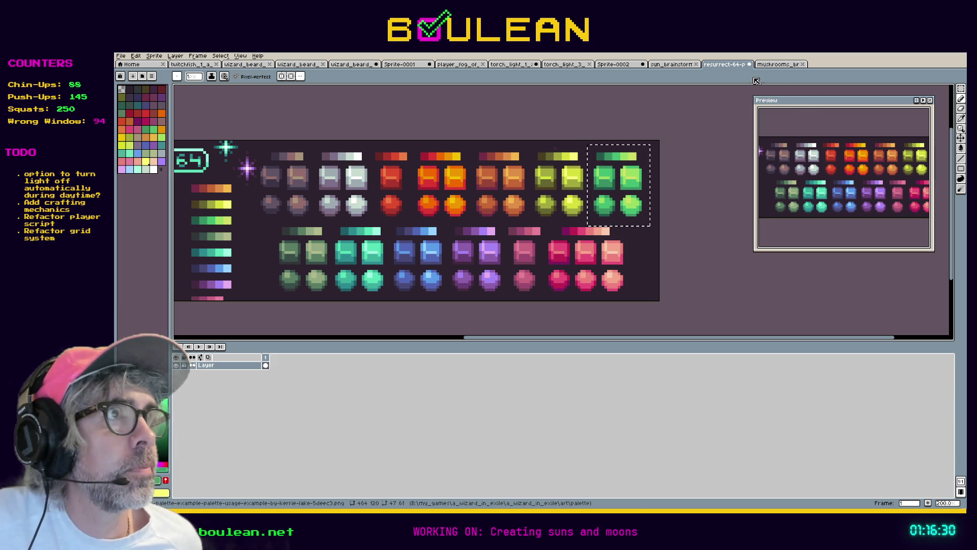
pyautogui.hotkey('ctrl', 'Tab')
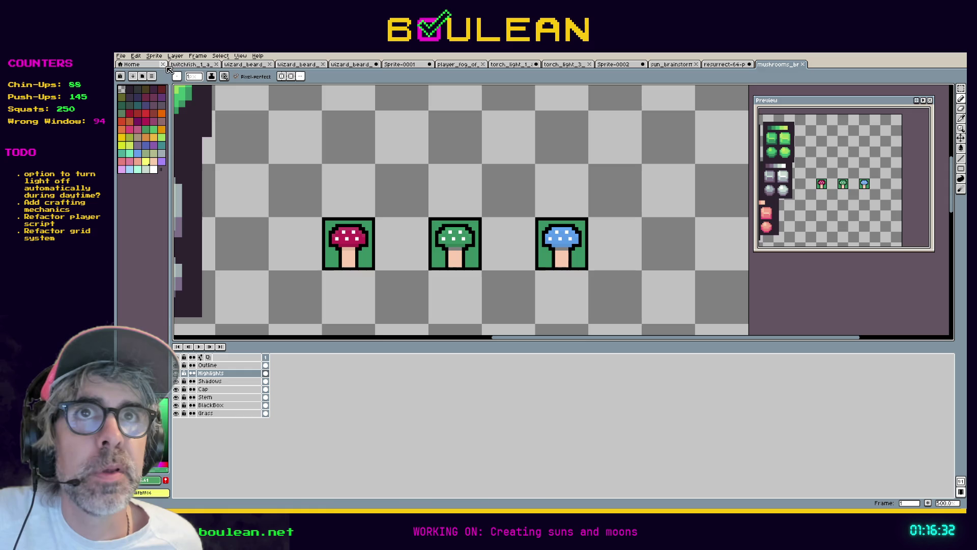
pyautogui.click(121, 56)
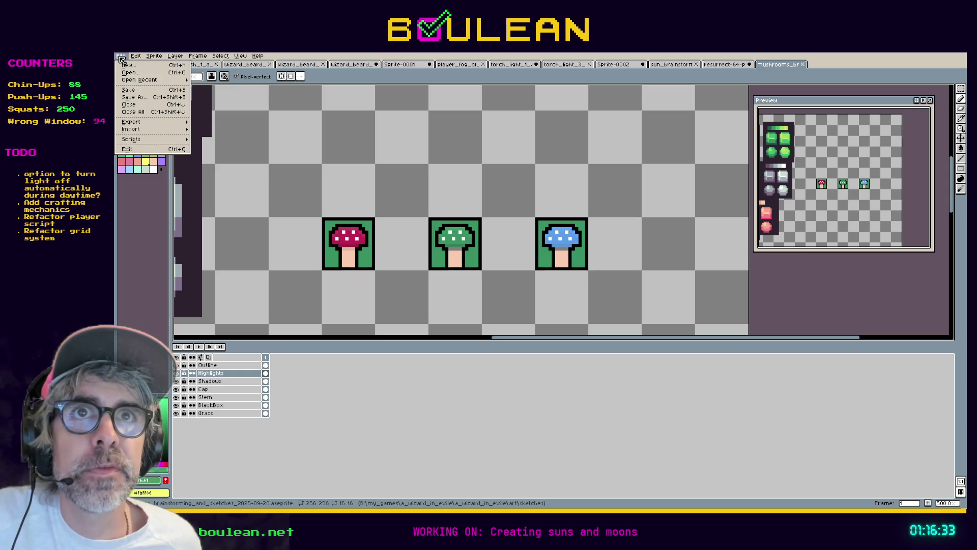
# Step: Save copies of the sheet under red, green, then mushroom_blue_1_a_outlined_16x16.aseprite names
pyautogui.click(145, 96)
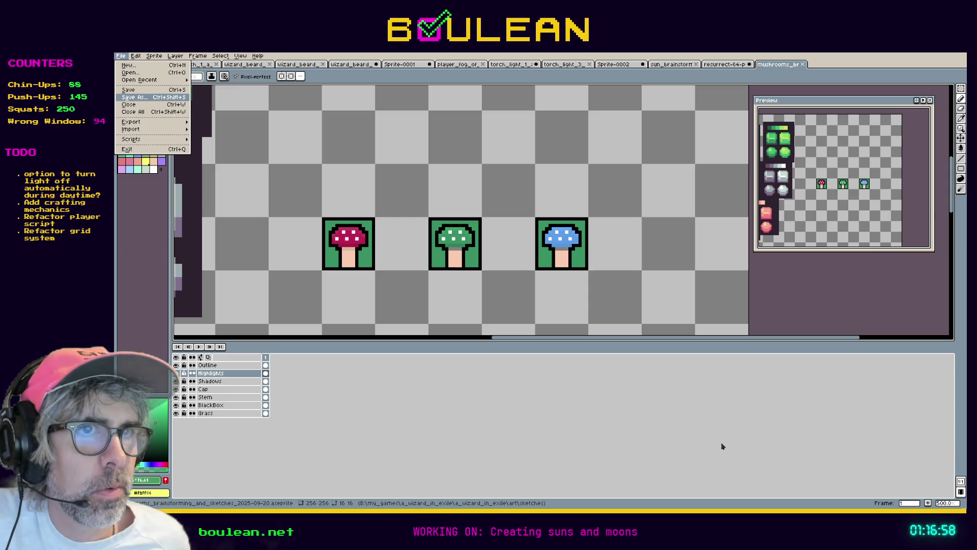
pyautogui.click(121, 56)
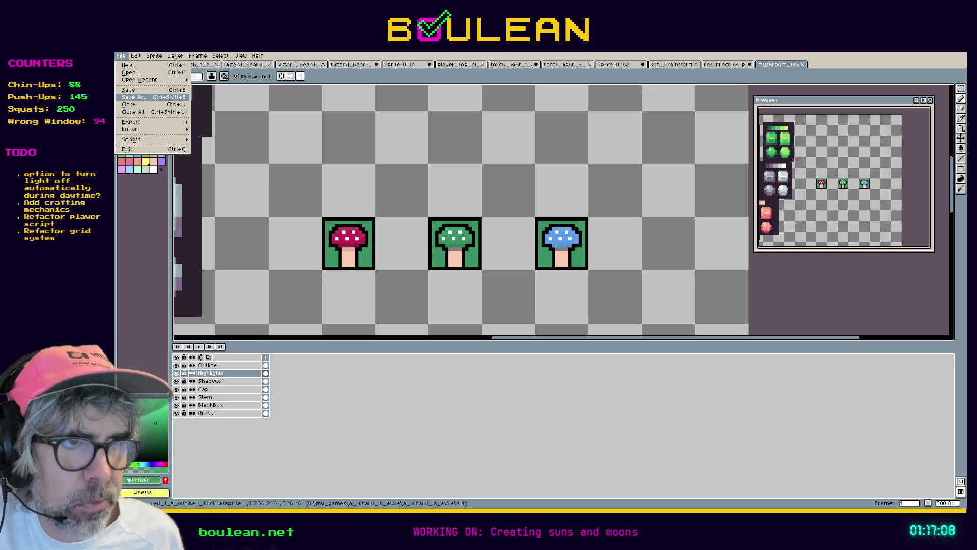
pyautogui.click(121, 56)
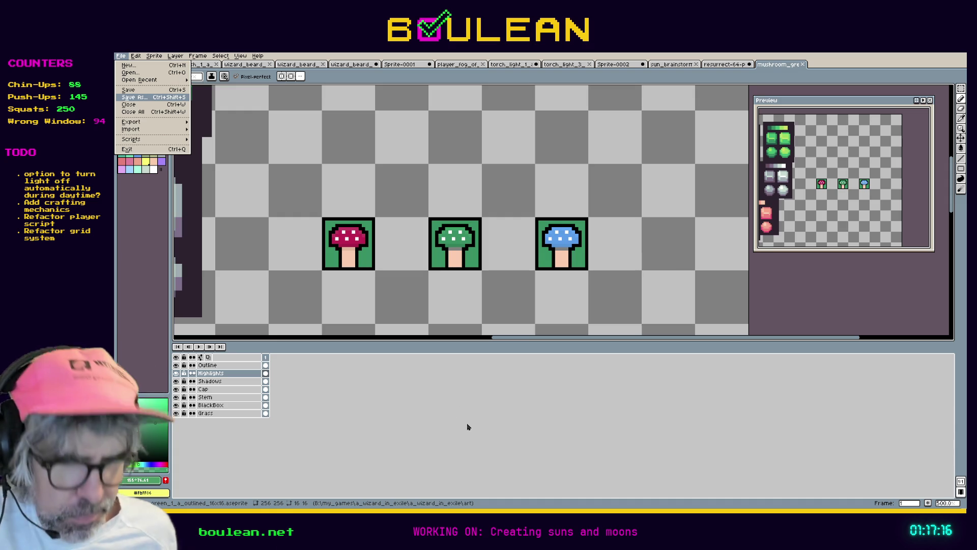
pyautogui.click(133, 97)
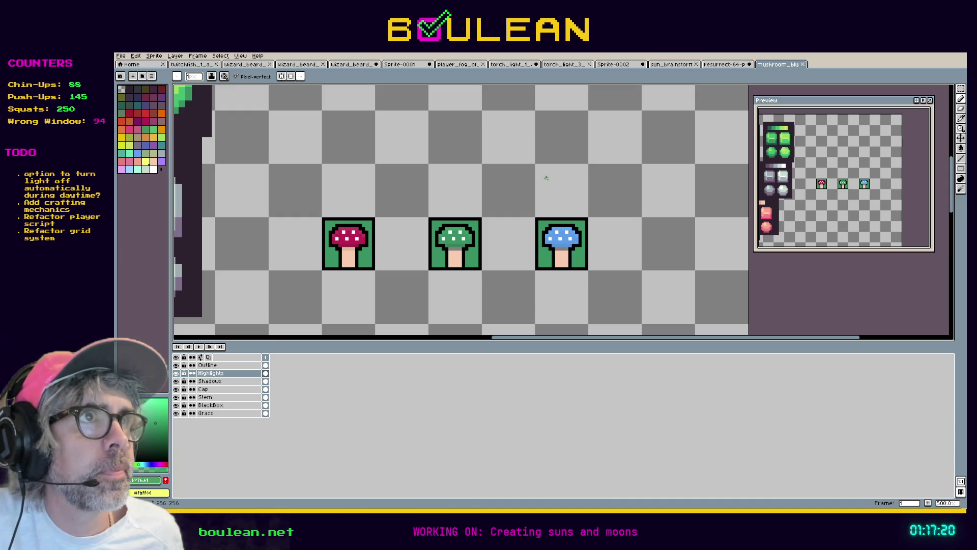
# Step: Crop the blue mushroom sheet down to the single blue mushroom tile
pyautogui.press('m')
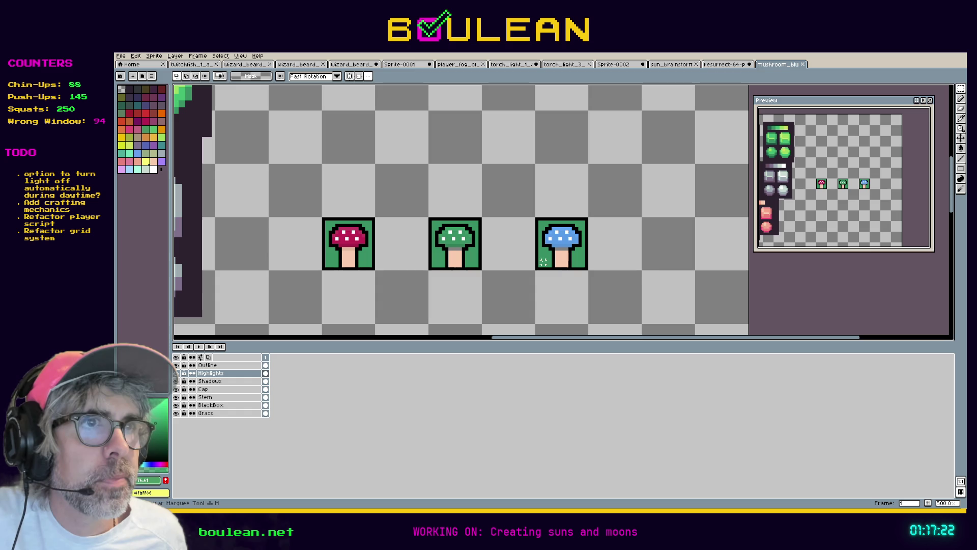
pyautogui.moveTo(535, 271); pyautogui.dragTo(589, 216)
pyautogui.click(154, 56)
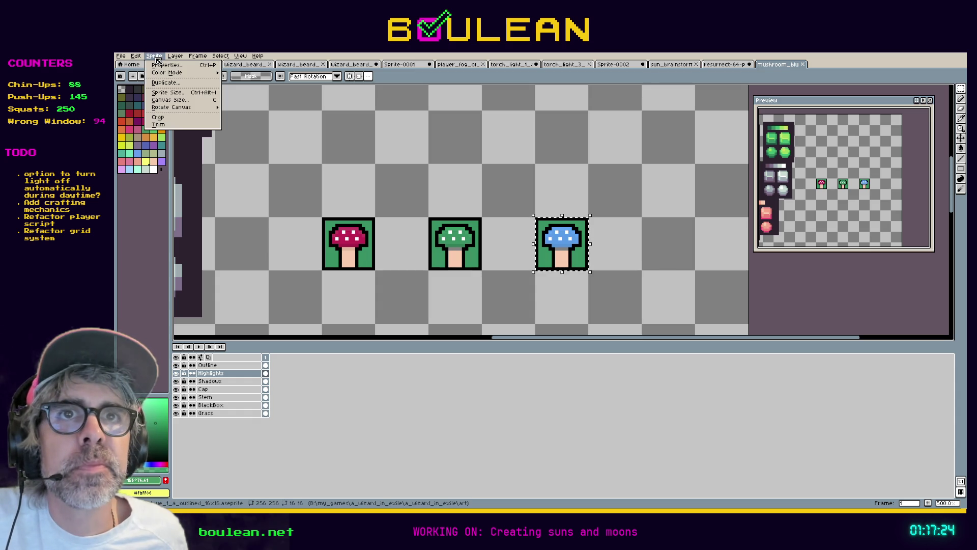
pyautogui.click(172, 119)
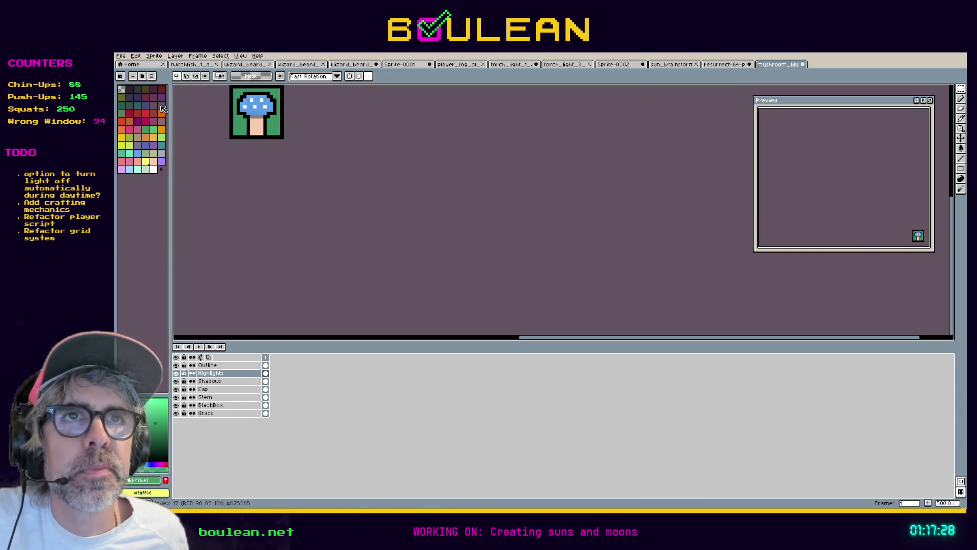
# Step: Open mushroom_green from recent files, crop it to the middle green mushroom, and save
pyautogui.click(120, 56)
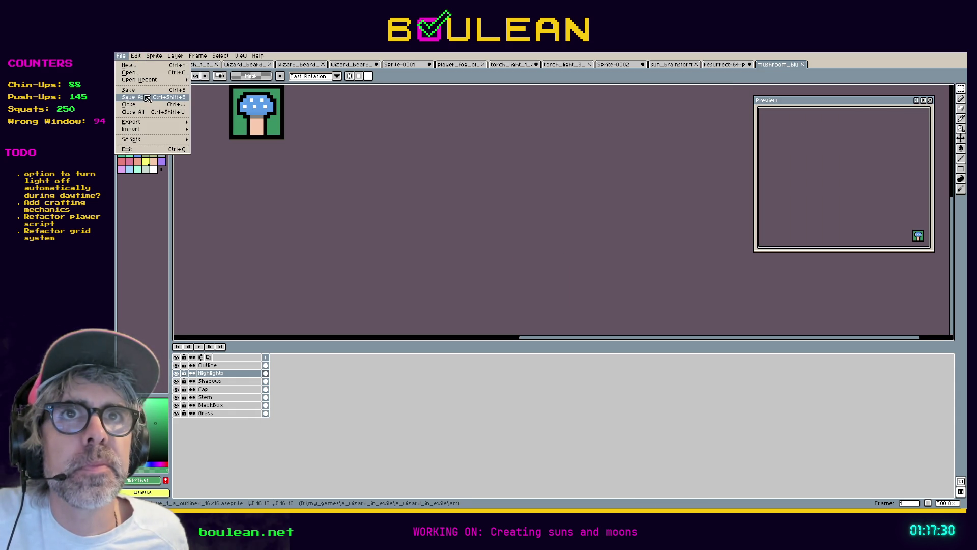
pyautogui.moveTo(159, 82)
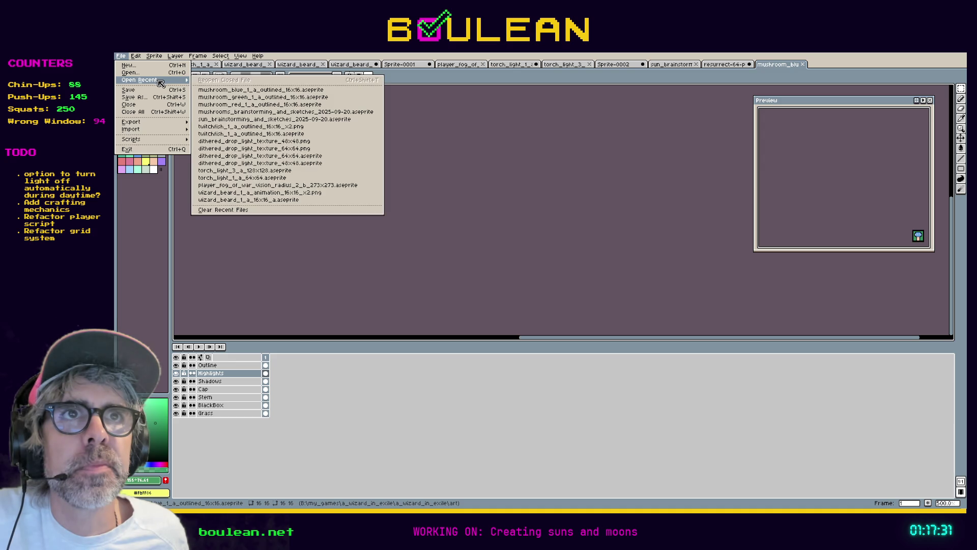
pyautogui.click(256, 97)
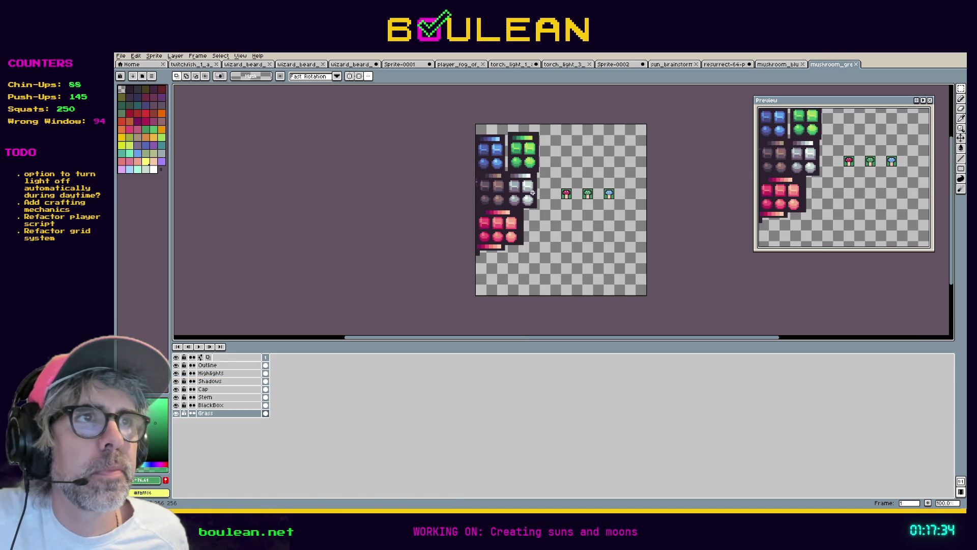
pyautogui.click(587, 196)
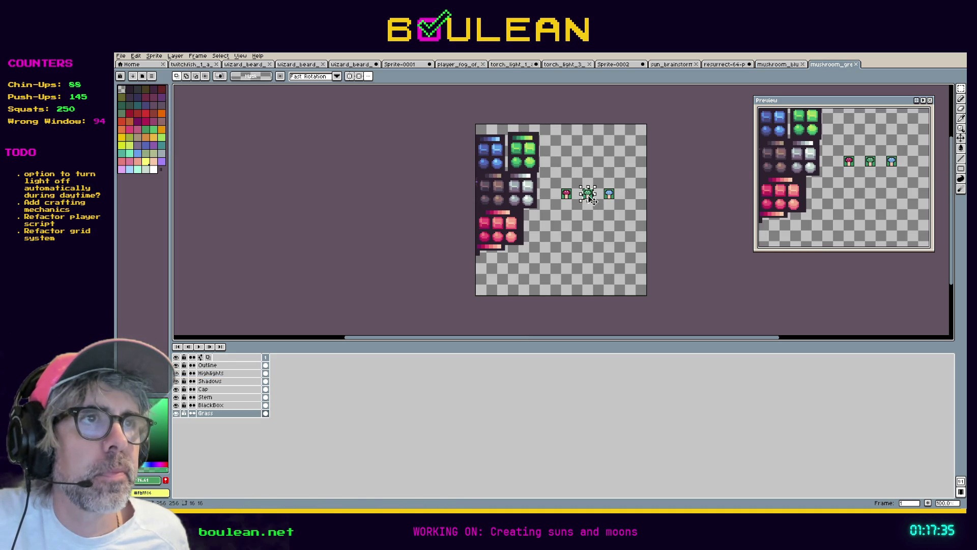
pyautogui.click(154, 56)
pyautogui.click(170, 117)
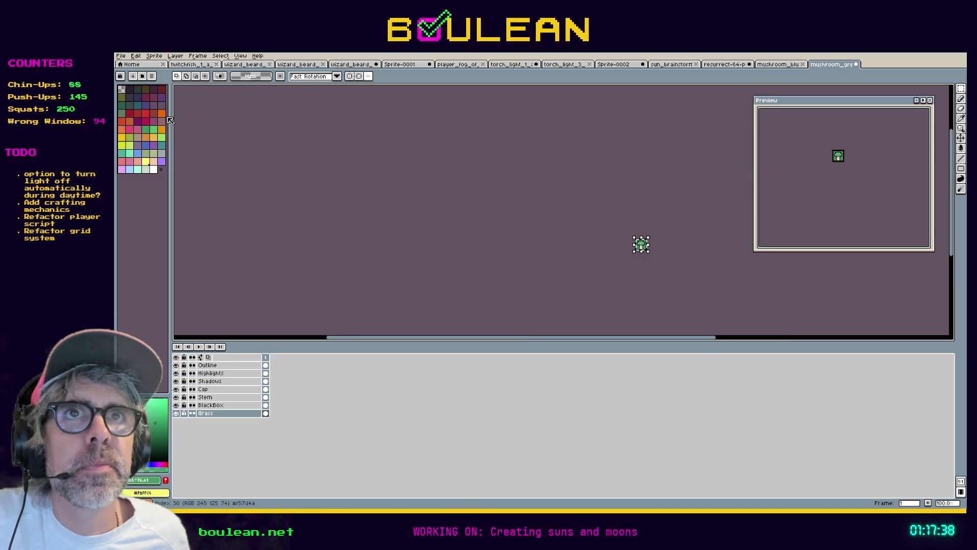
pyautogui.hotkey('ctrl', 's')
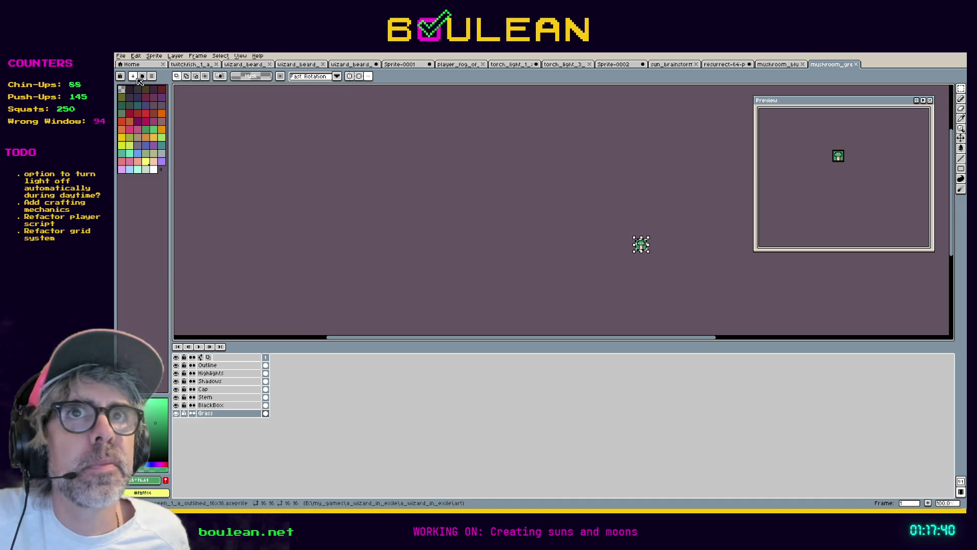
# Step: Open the red mushroom file from recent files, crop it to the red mushroom, and save
pyautogui.click(121, 57)
pyautogui.moveTo(174, 82)
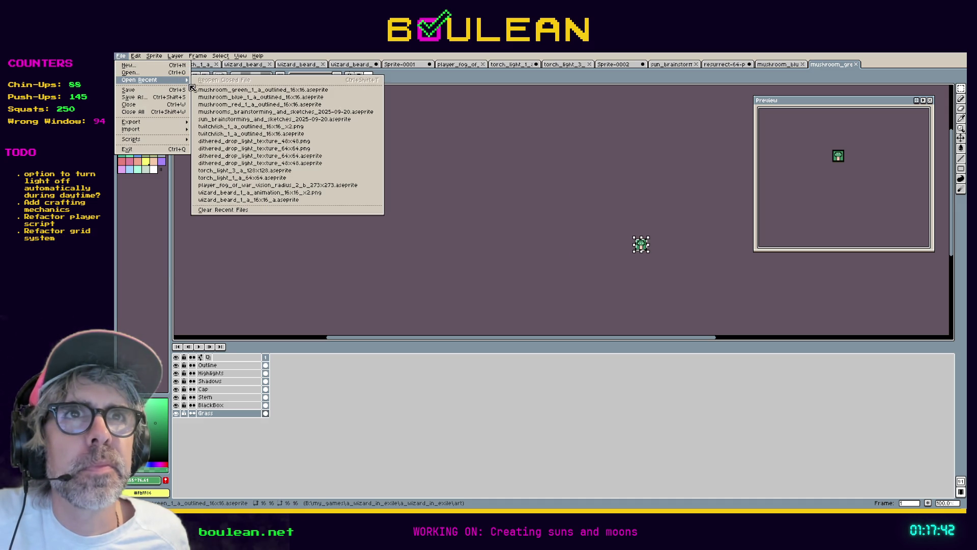
pyautogui.click(275, 97)
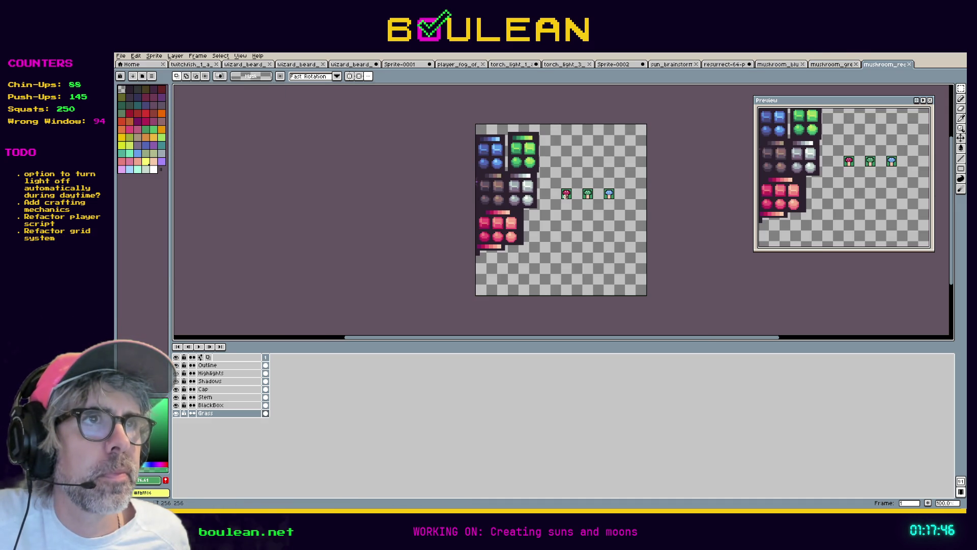
pyautogui.click(155, 56)
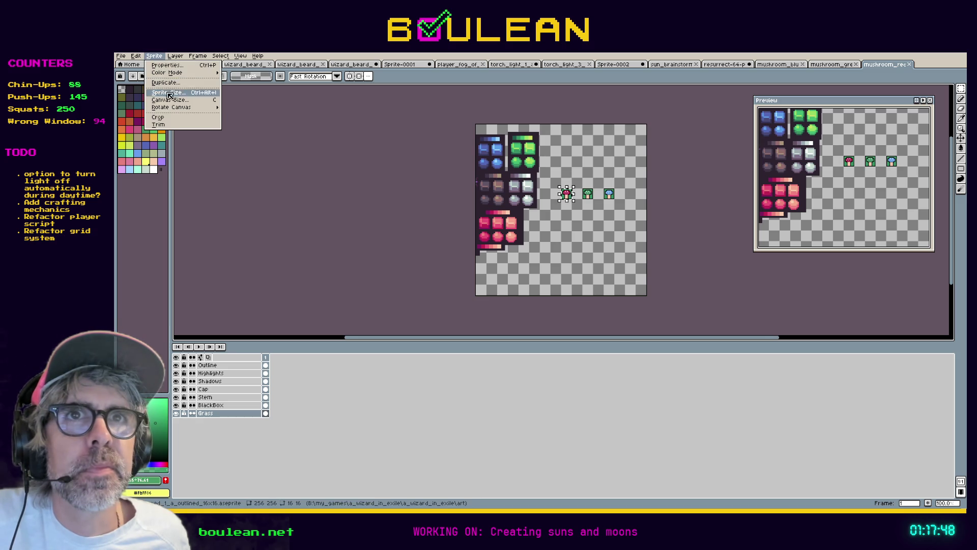
pyautogui.click(158, 117)
pyautogui.hotkey('ctrl', 's')
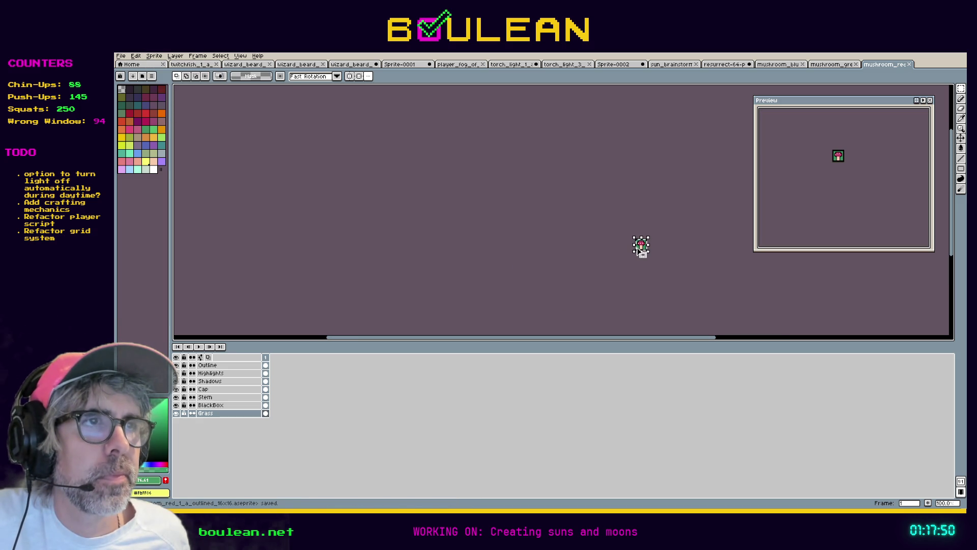
# Step: Hide the BlackBox layer around the red mushroom
pyautogui.scroll(4, 638, 251)
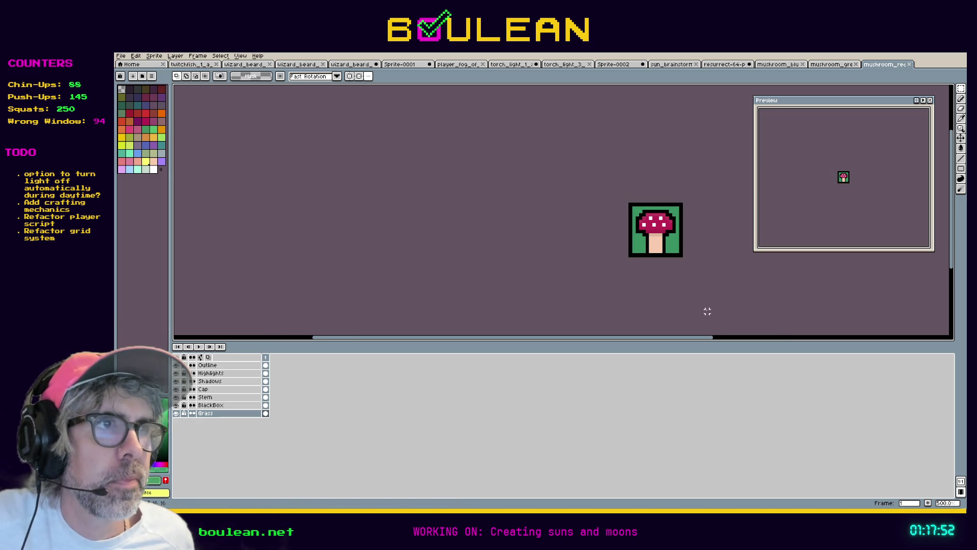
pyautogui.moveTo(677, 337); pyautogui.dragTo(723, 344)
pyautogui.click(177, 405)
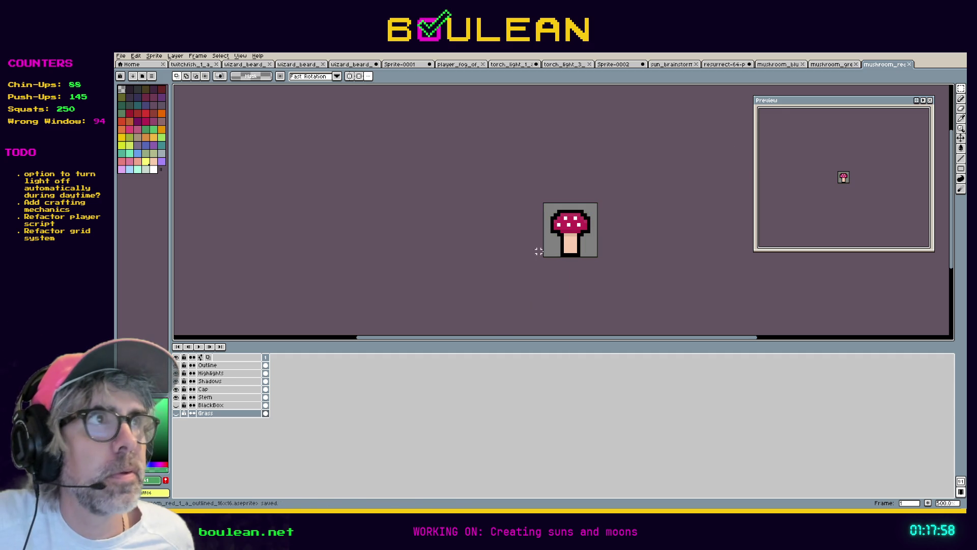
# Step: Hide the Grass and BlackBox layers in the green mushroom file and save it
pyautogui.click(834, 65)
pyautogui.scroll(6, 641, 249)
pyautogui.moveTo(698, 241); pyautogui.dragTo(597, 294)
pyautogui.click(176, 413)
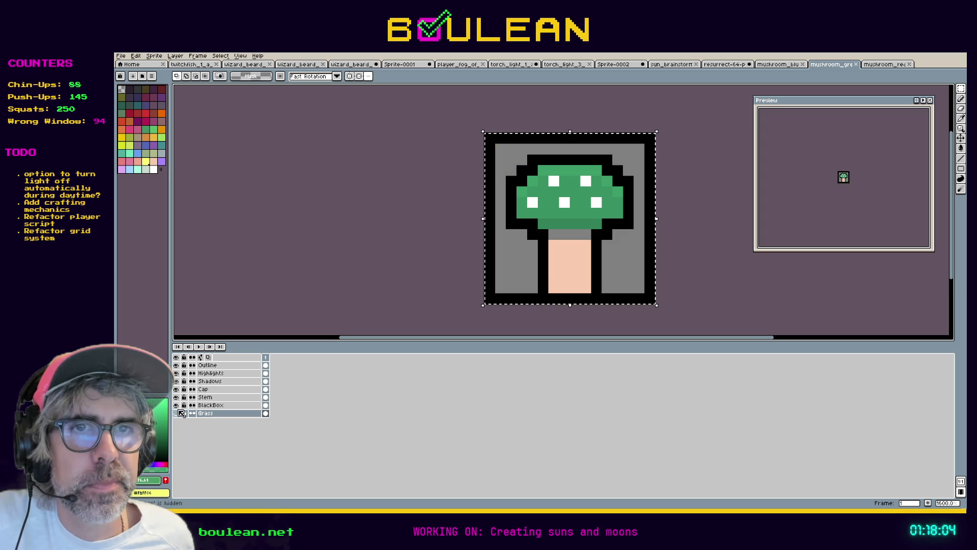
pyautogui.click(176, 405)
pyautogui.hotkey('ctrl', 's')
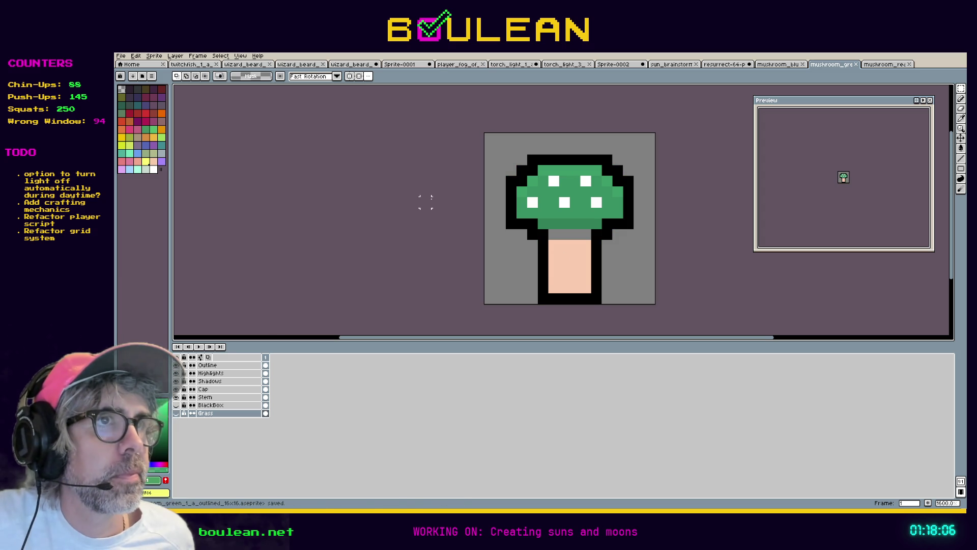
# Step: Switch to the blue mushroom file and hide its BlackBox layer
pyautogui.click(889, 64)
pyautogui.click(832, 65)
pyautogui.click(787, 65)
pyautogui.moveTo(307, 121); pyautogui.dragTo(502, 236)
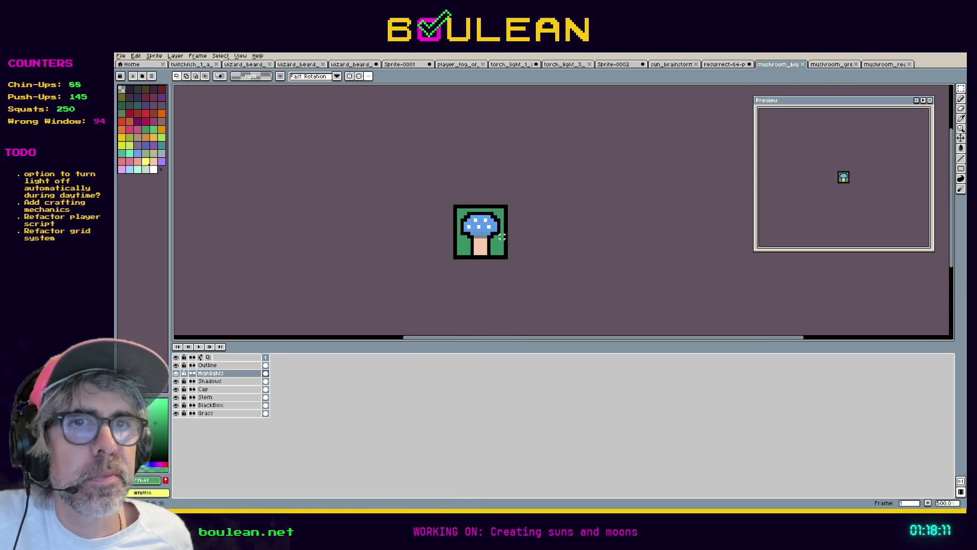
pyautogui.click(176, 405)
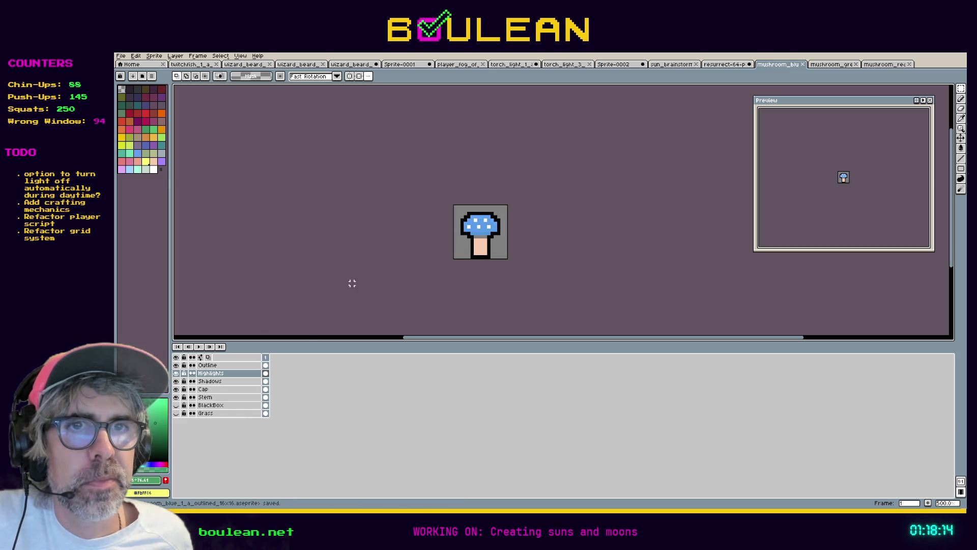
# Step: Delete the BlackBox and Grass layers from the blue mushroom file
pyautogui.moveTo(214, 415); pyautogui.dragTo(221, 407)
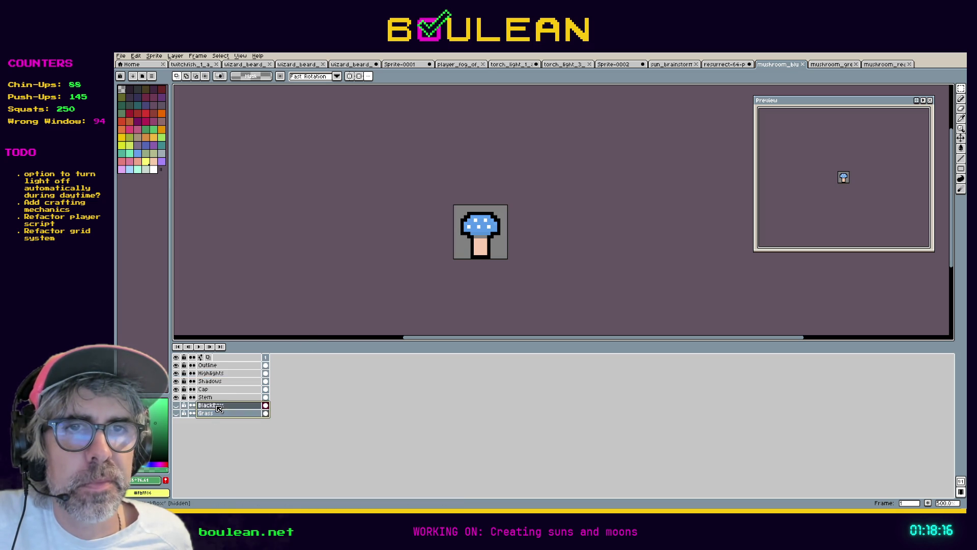
pyautogui.rightClick(222, 407)
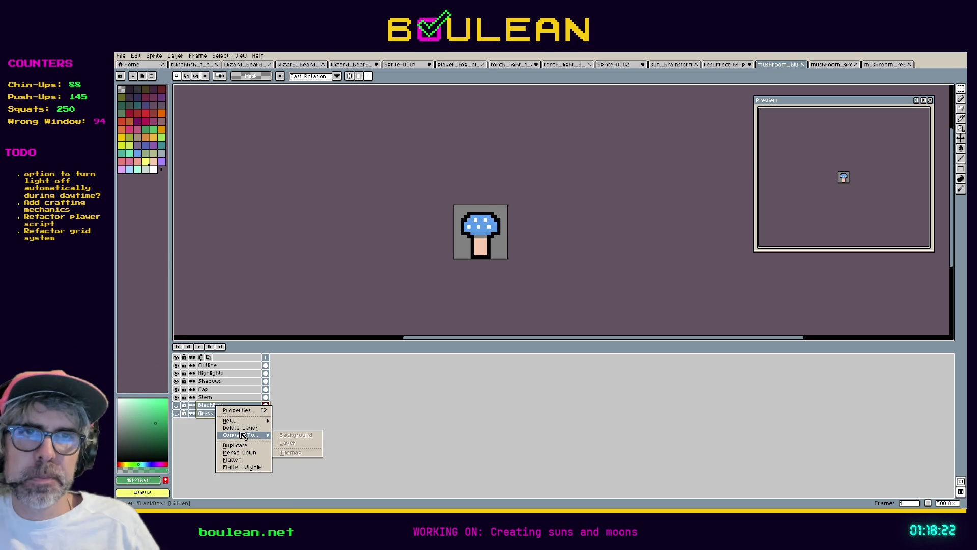
pyautogui.click(238, 429)
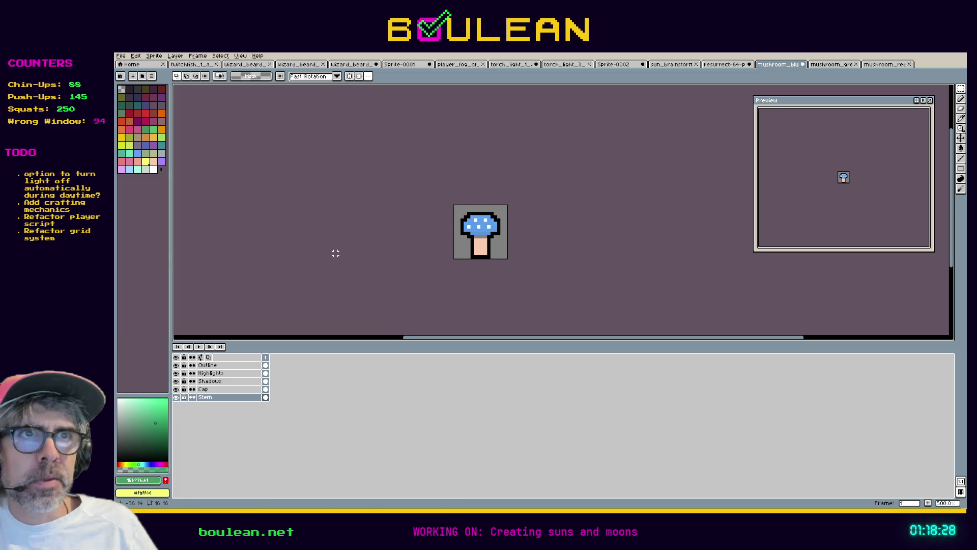
pyautogui.scroll(2, 424, 197)
pyautogui.scroll(3, 425, 197)
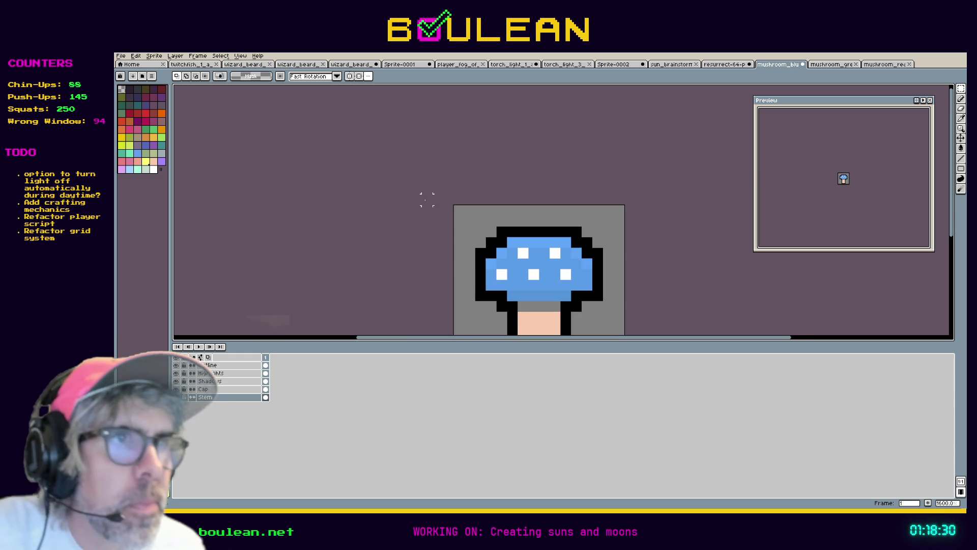
# Step: Flip between the green, blue and red mushroom files, ending on the red one
pyautogui.scroll(-3, 427, 199)
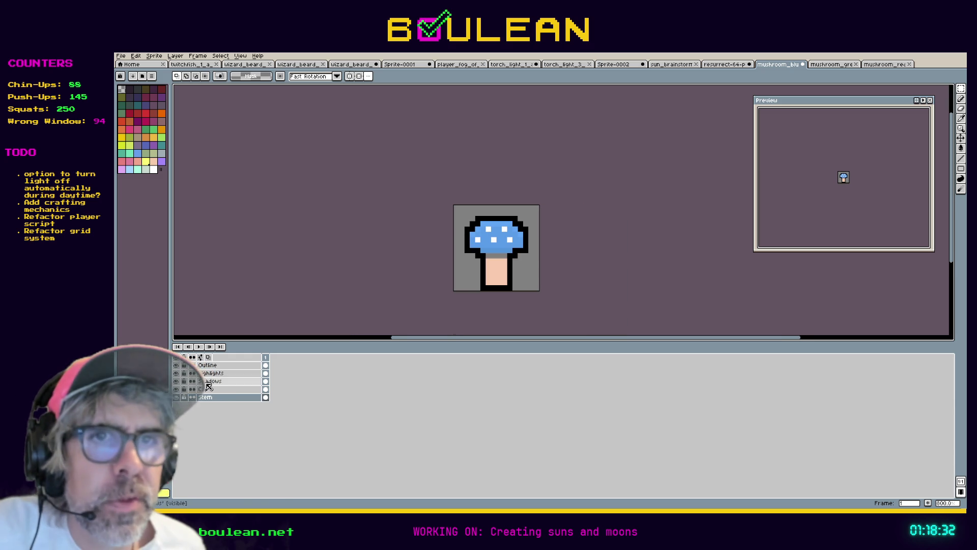
pyautogui.click(830, 65)
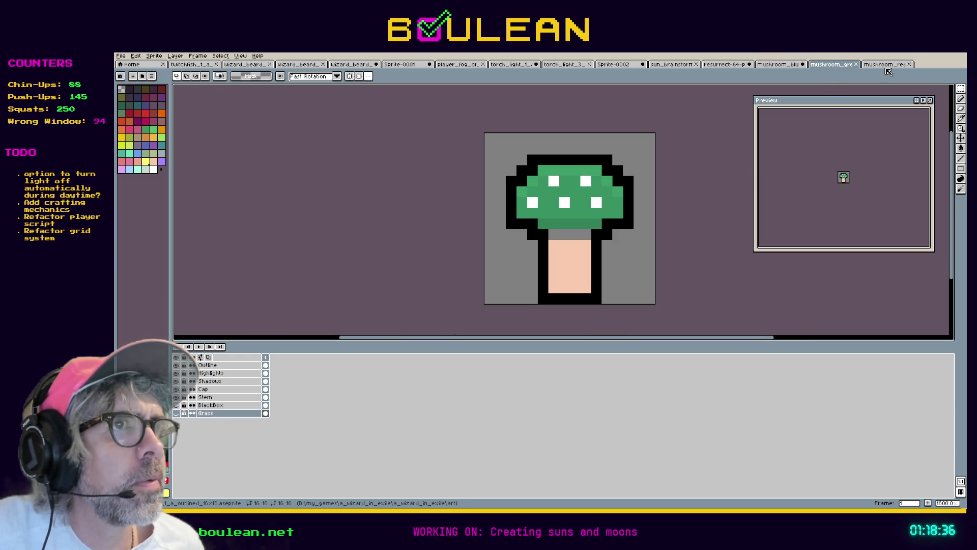
pyautogui.scroll(5, 525, 250)
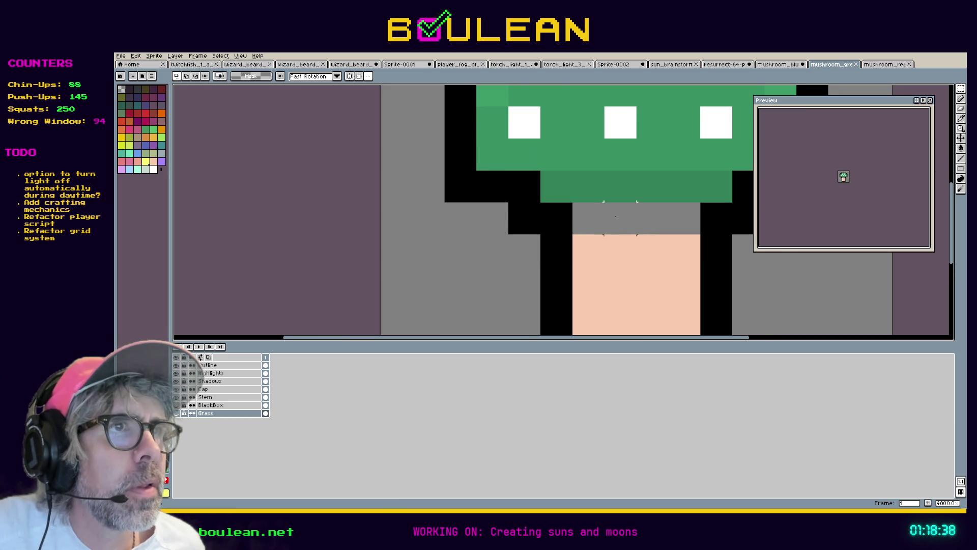
pyautogui.scroll(-2, 620, 219)
pyautogui.scroll(-1, 470, 237)
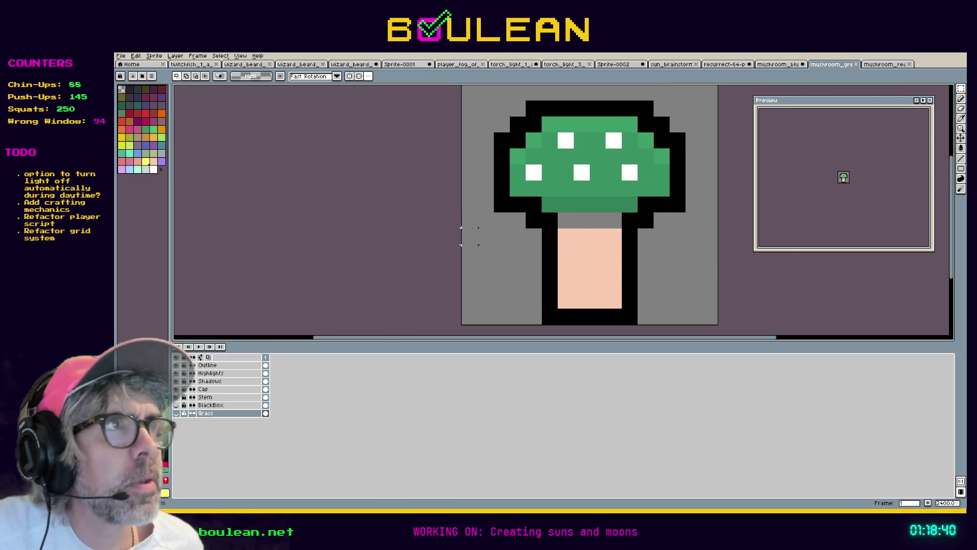
pyautogui.click(778, 67)
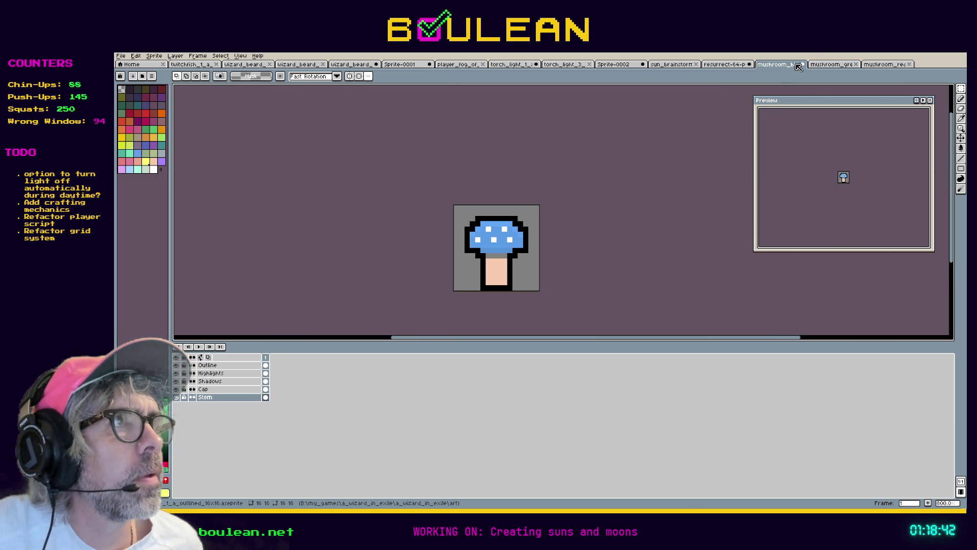
pyautogui.click(885, 65)
pyautogui.scroll(2, 579, 216)
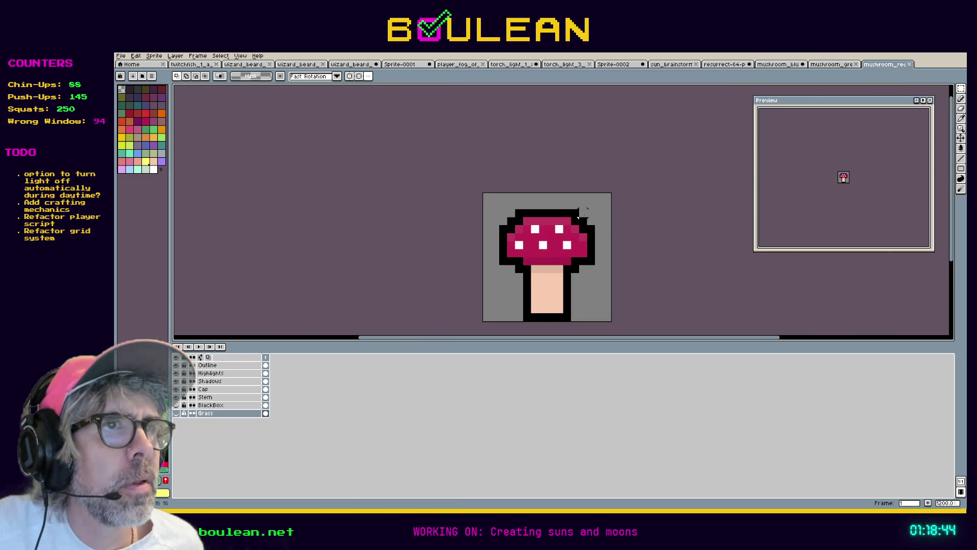
pyautogui.scroll(2, 579, 216)
pyautogui.scroll(-1, 572, 262)
pyautogui.scroll(-2, 539, 284)
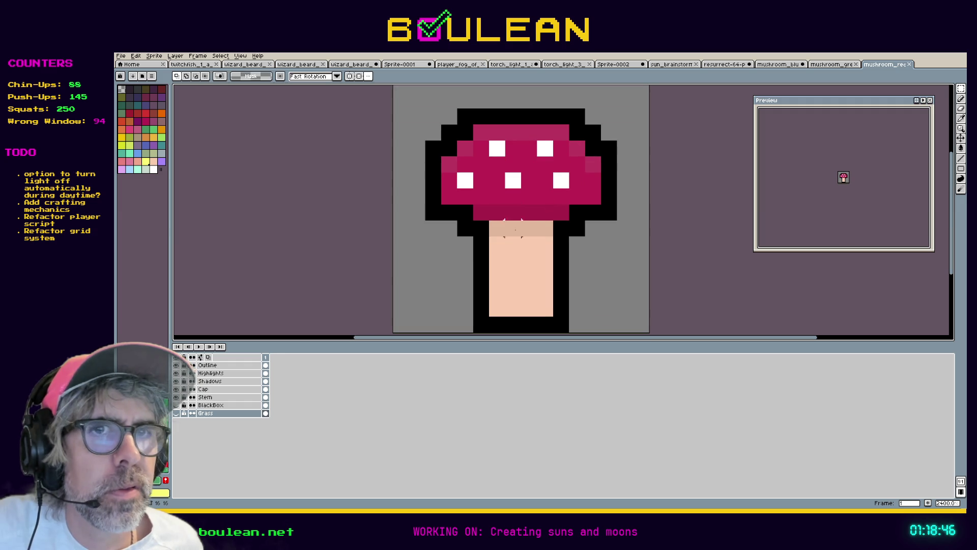
# Step: Magic-wand select the shadow strip under the red cap on the Shadows layer, then return to green
pyautogui.click(224, 381)
pyautogui.press('w')
pyautogui.click(515, 228)
pyautogui.click(833, 65)
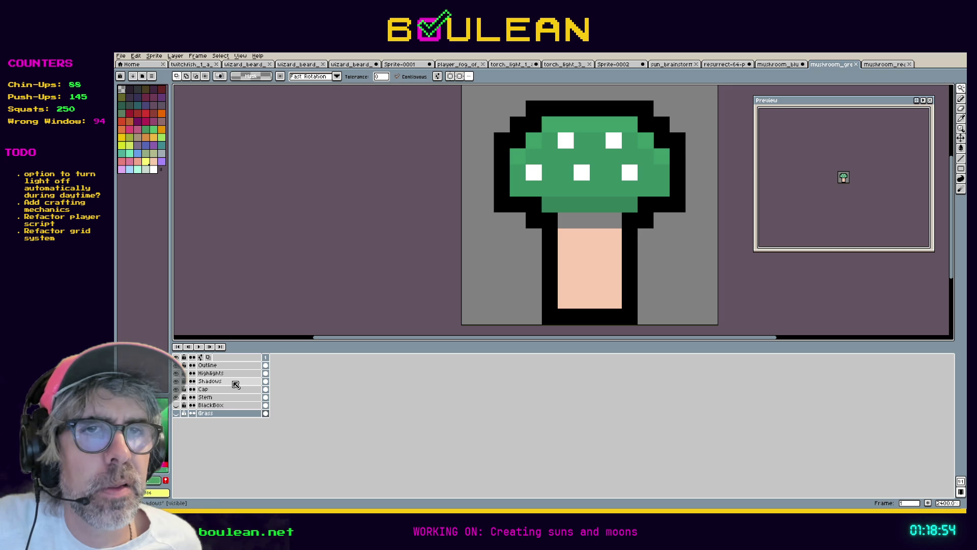
# Step: Paste the shadow strip onto the green mushroom's Shadows layer and commit it
pyautogui.click(236, 380)
pyautogui.hotkey('ctrl', 'v')
pyautogui.press('Return')
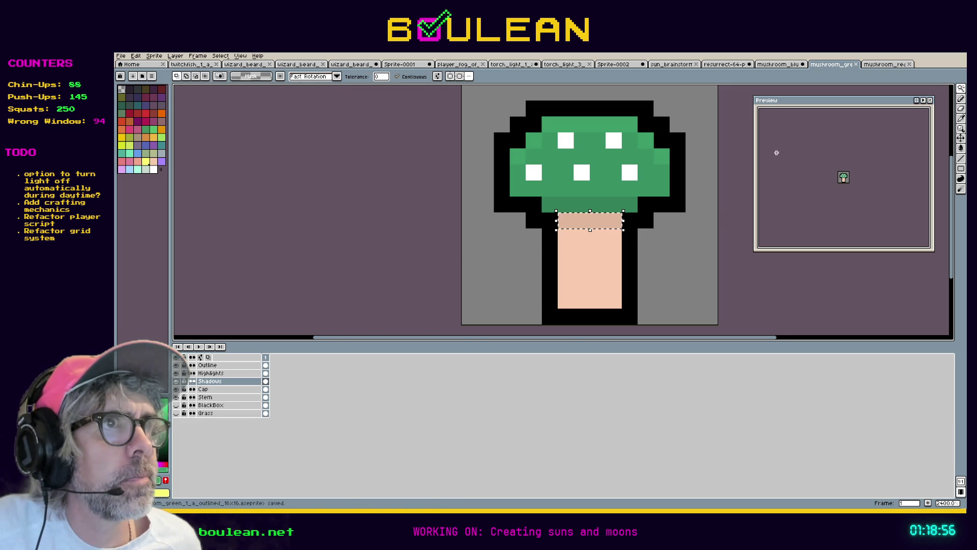
# Step: Paste the shadow strip onto the blue mushroom's Shadows layer, undoing a wrong-layer paste first
pyautogui.click(793, 69)
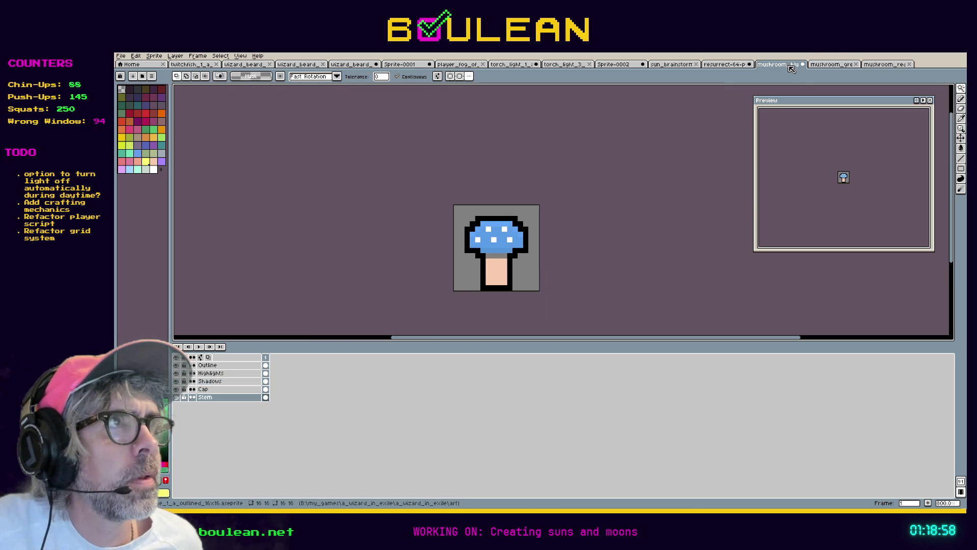
pyautogui.scroll(3, 520, 270)
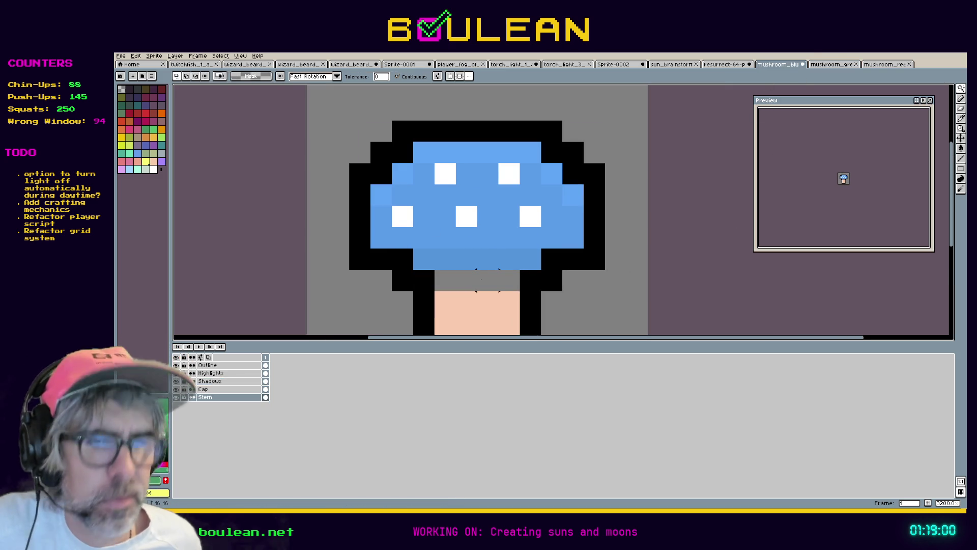
pyautogui.hotkey('ctrl', 'v')
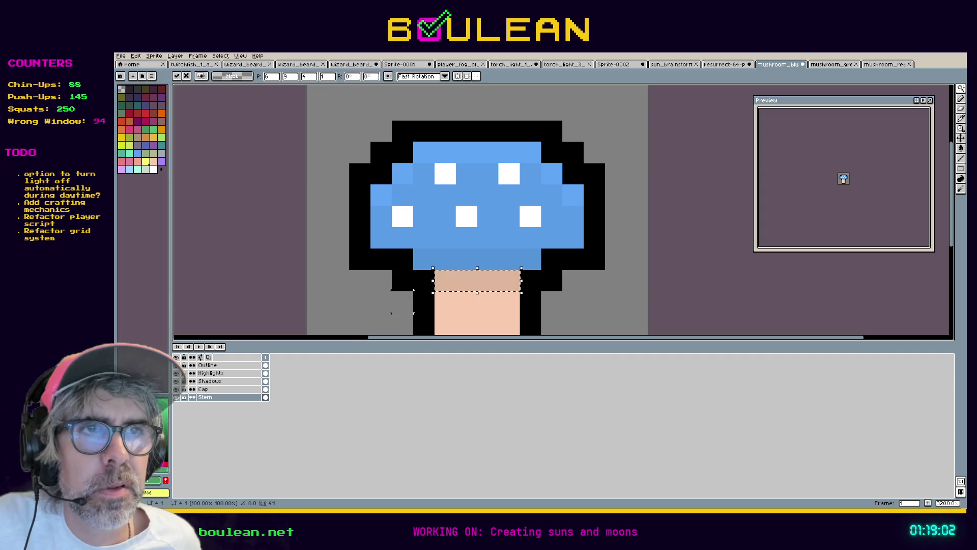
pyautogui.hotkey('ctrl', 'z')
pyautogui.hotkey('ctrl', 's')
pyautogui.click(210, 382)
pyautogui.hotkey('ctrl', 'v')
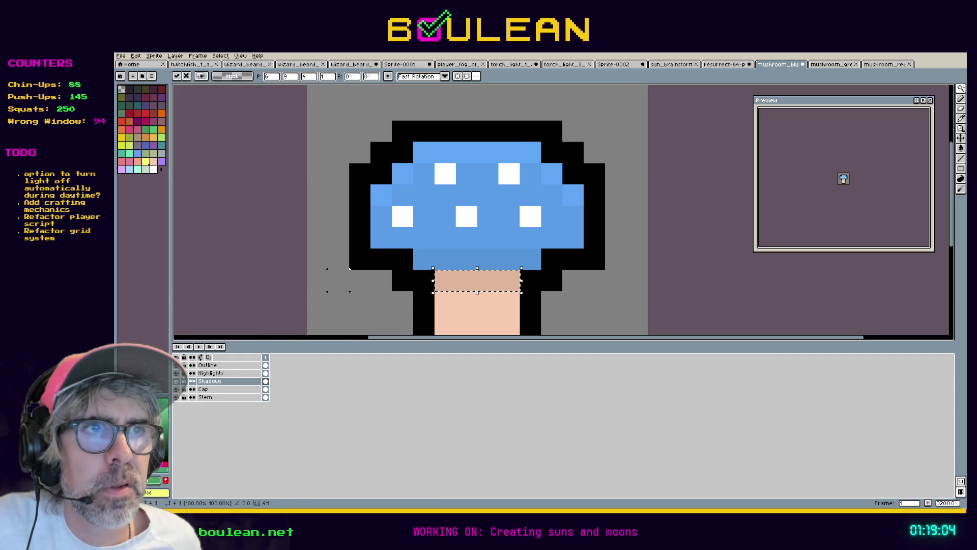
pyautogui.hotkey('ctrl', 'd')
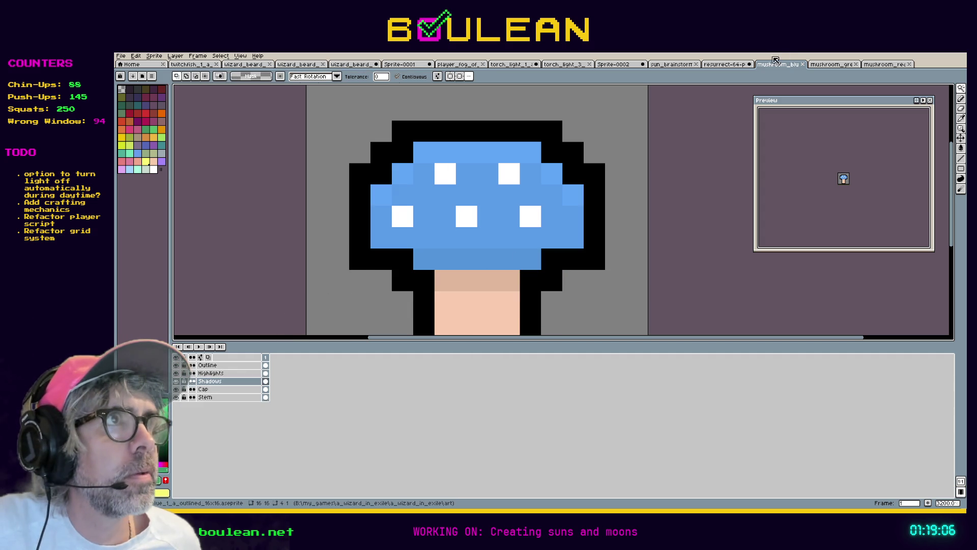
# Step: Paste the shadow strip onto the red mushroom's stem top and commit it
pyautogui.click(828, 66)
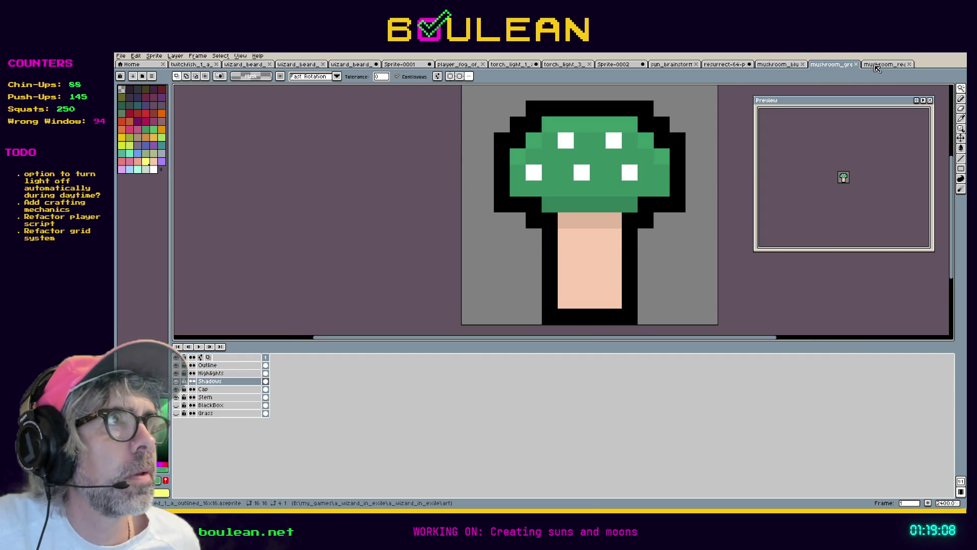
pyautogui.click(878, 65)
pyautogui.hotkey('ctrl', 'v')
pyautogui.hotkey('ctrl', 'd')
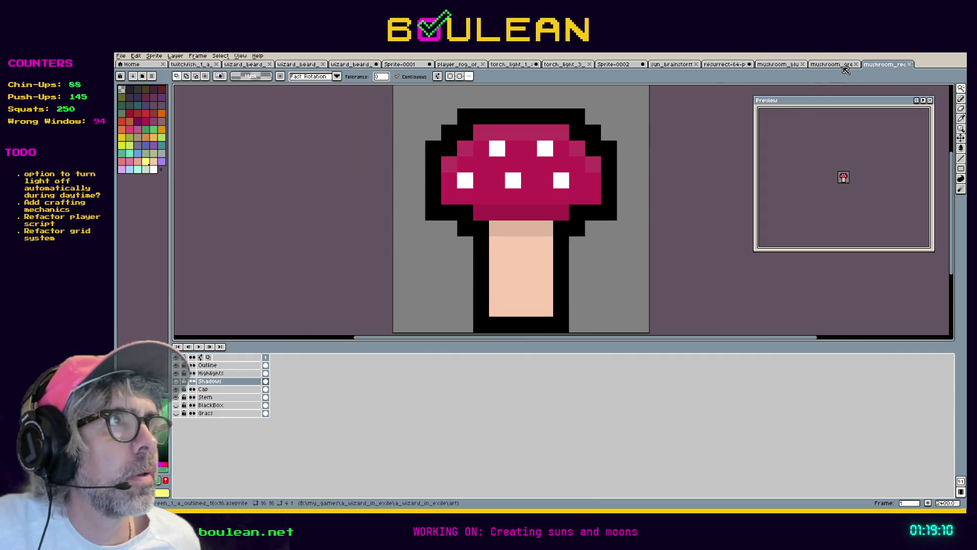
# Step: Flip between the green, blue and red mushroom files to compare the stem shadows
pyautogui.click(843, 68)
pyautogui.click(777, 68)
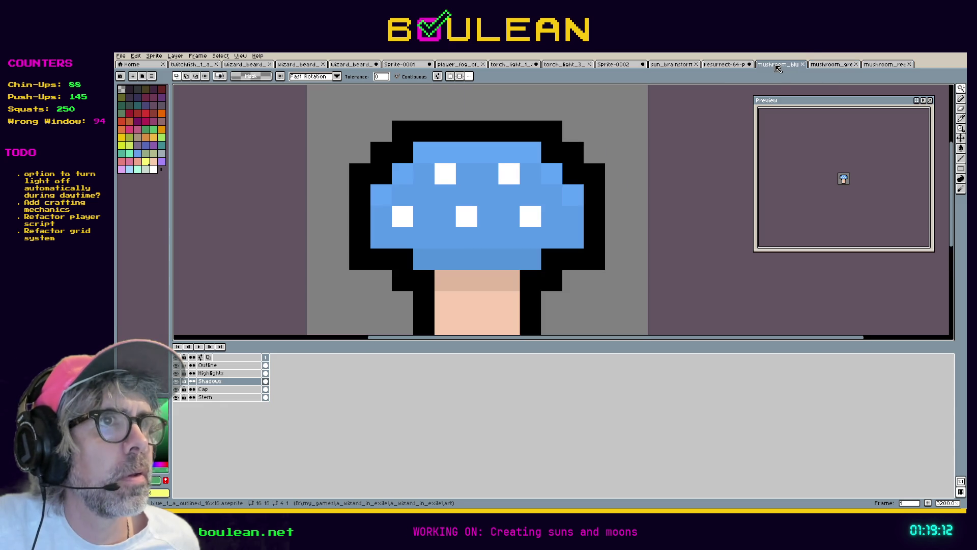
pyautogui.click(829, 67)
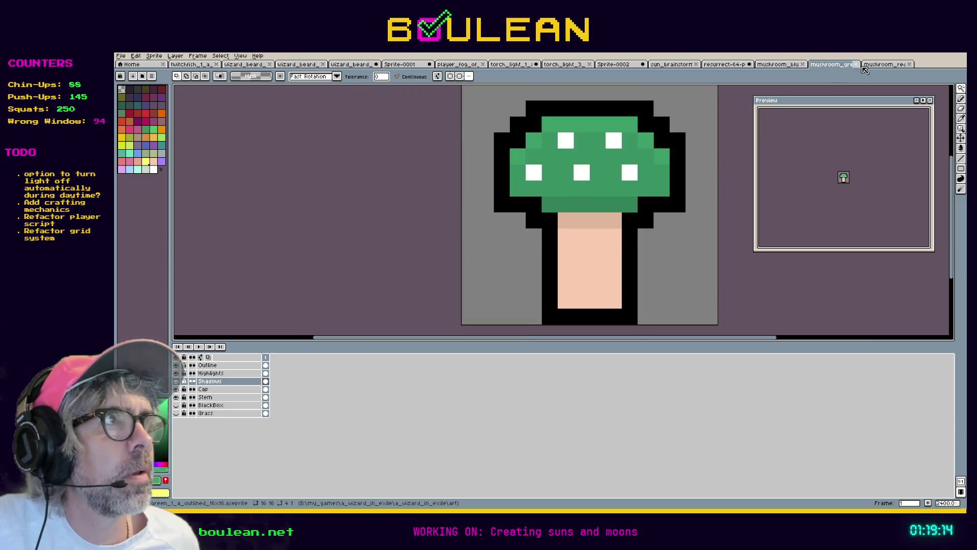
pyautogui.click(877, 69)
pyautogui.click(831, 69)
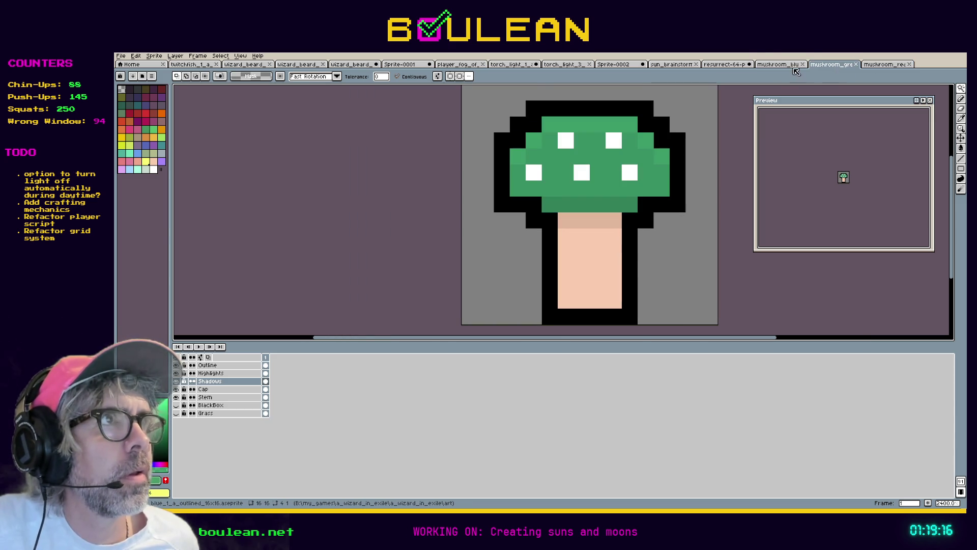
# Step: On the blue mushroom, toggle the Outline, Highlights and Shadows layers to inspect them
pyautogui.click(787, 71)
pyautogui.scroll(-1, 577, 235)
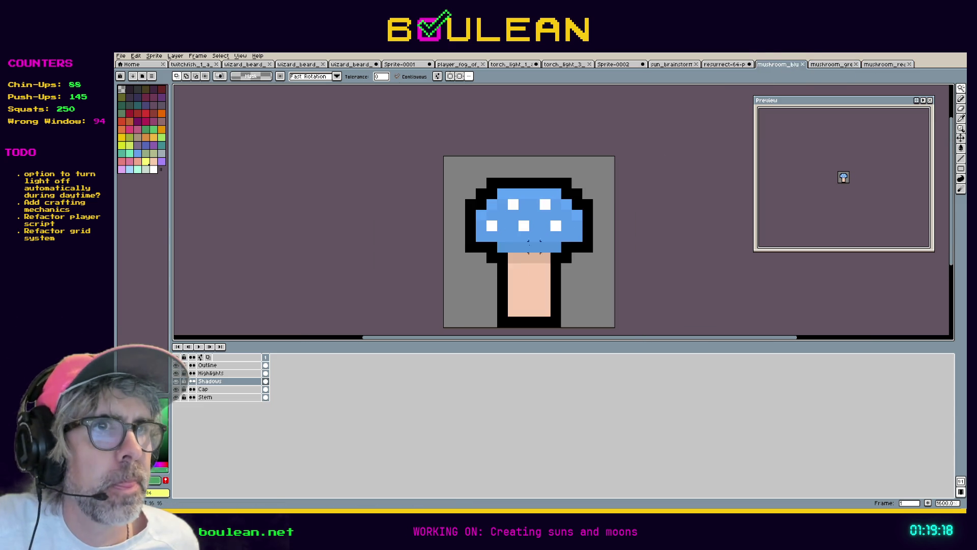
pyautogui.doubleClick(177, 366)
pyautogui.click(176, 373)
pyautogui.click(176, 374)
pyautogui.click(176, 374)
pyautogui.click(177, 382)
pyautogui.click(177, 382)
pyautogui.click(176, 382)
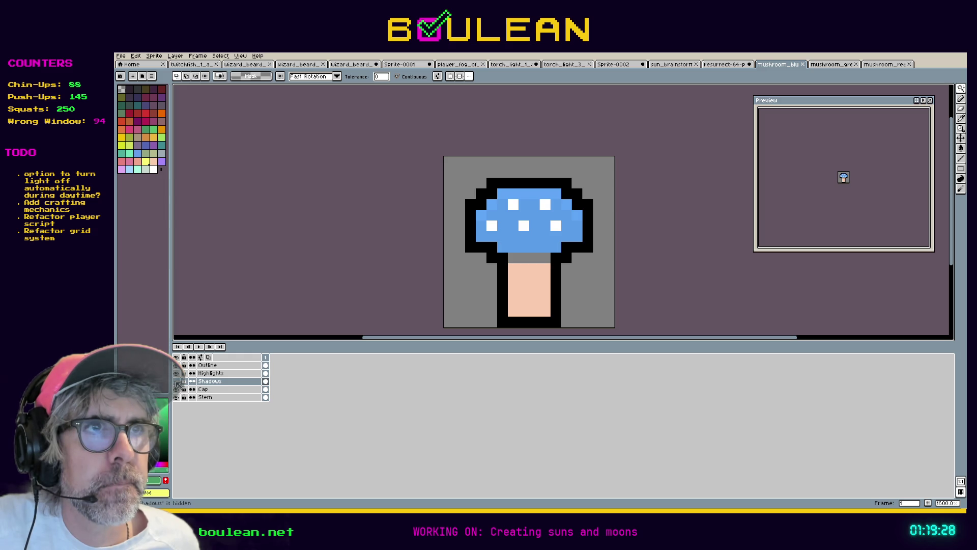
# Step: Pick the stem's peach colour on the Stem layer, draw a test pixel, then undo it
pyautogui.click(209, 397)
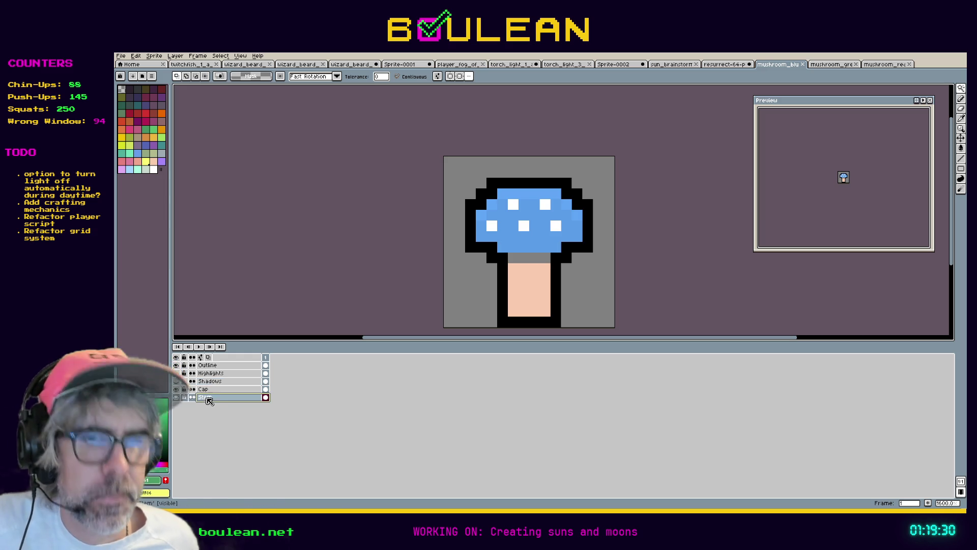
pyautogui.press('i')
pyautogui.click(526, 286)
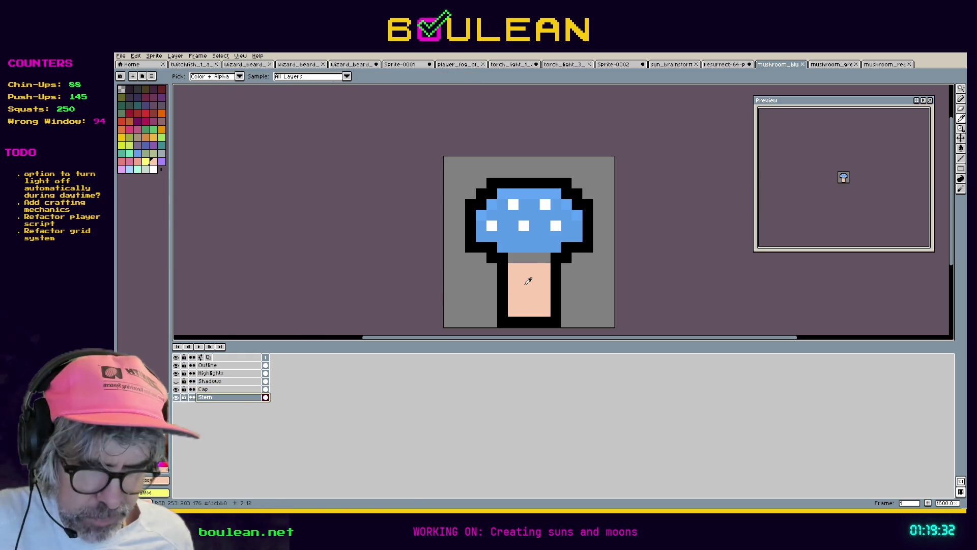
pyautogui.press('b')
pyautogui.click(492, 270)
pyautogui.hotkey('ctrl', 'z')
# Step: Toggle the Shadows, Cap, Stem and Highlights layers on and off to check each one
pyautogui.click(176, 381)
pyautogui.click(177, 382)
pyautogui.click(176, 381)
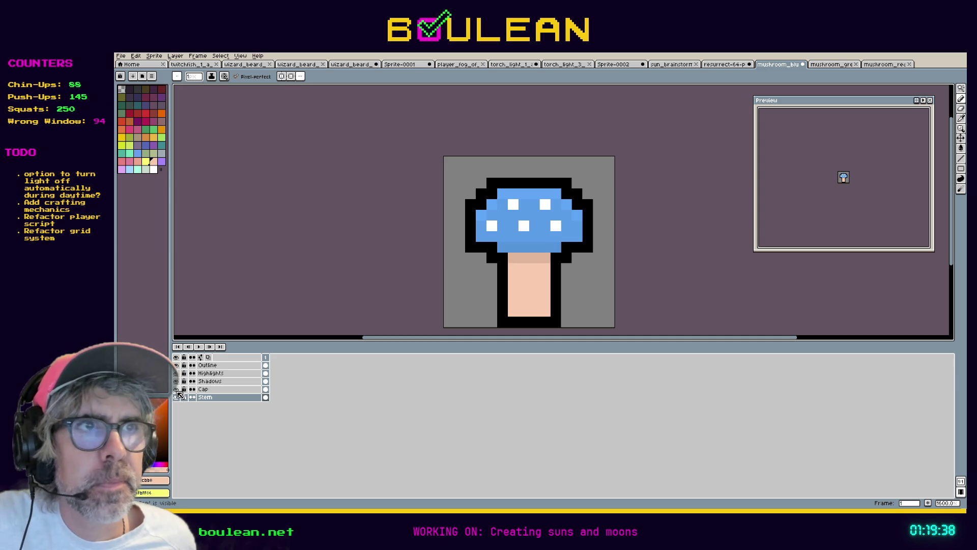
pyautogui.click(176, 389)
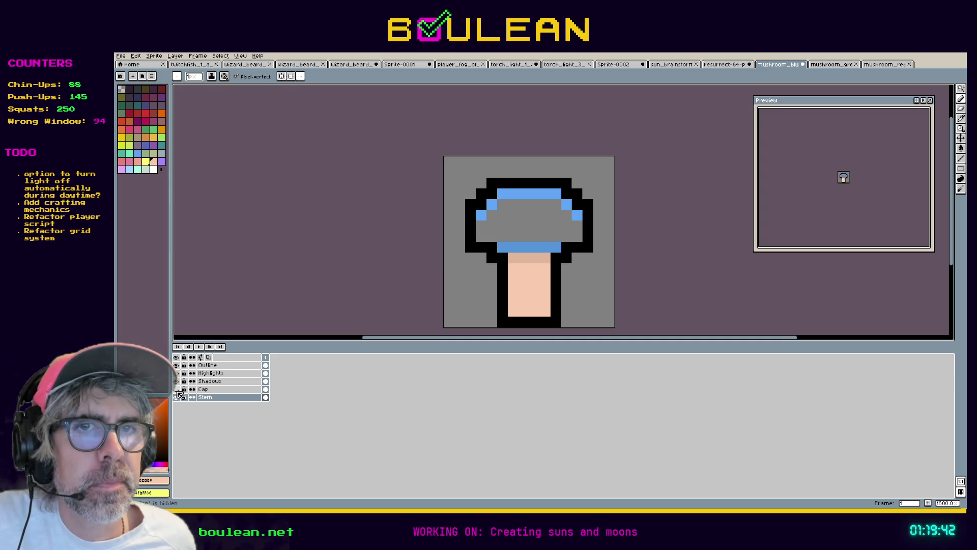
pyautogui.click(177, 398)
pyautogui.click(177, 398)
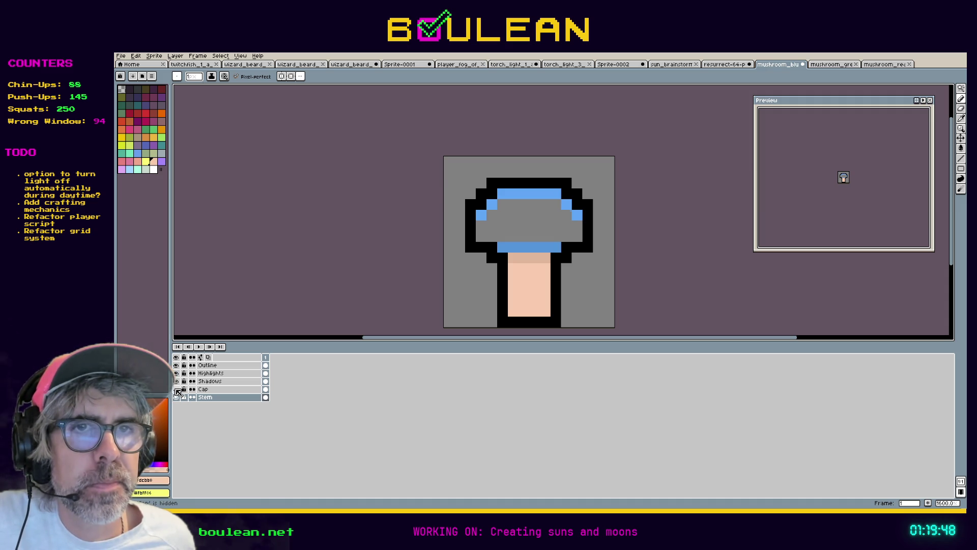
pyautogui.click(177, 389)
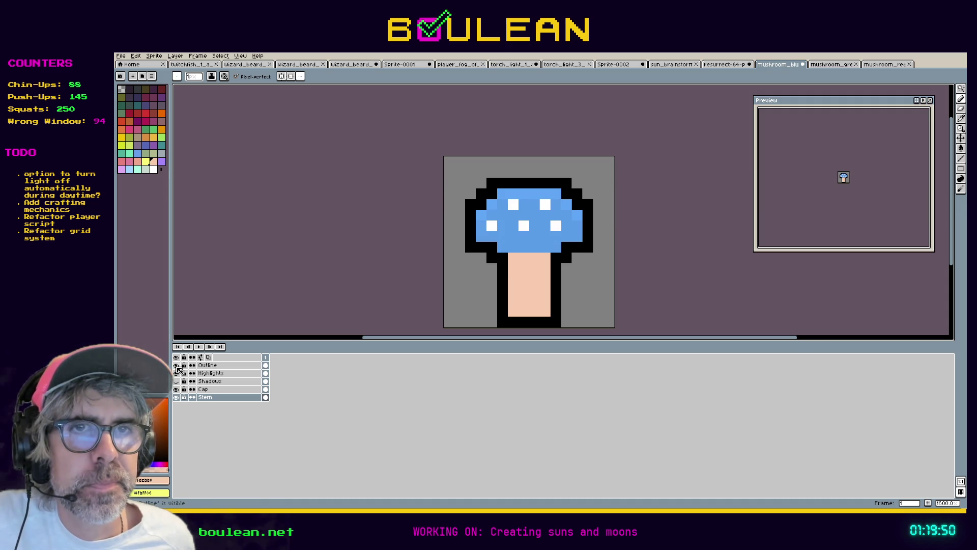
pyautogui.click(177, 373)
pyautogui.click(177, 373)
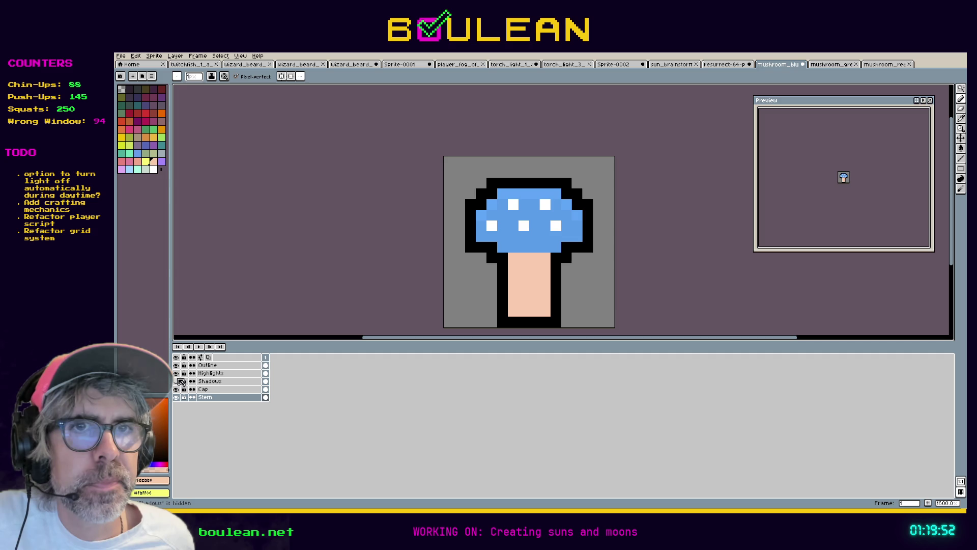
pyautogui.click(177, 381)
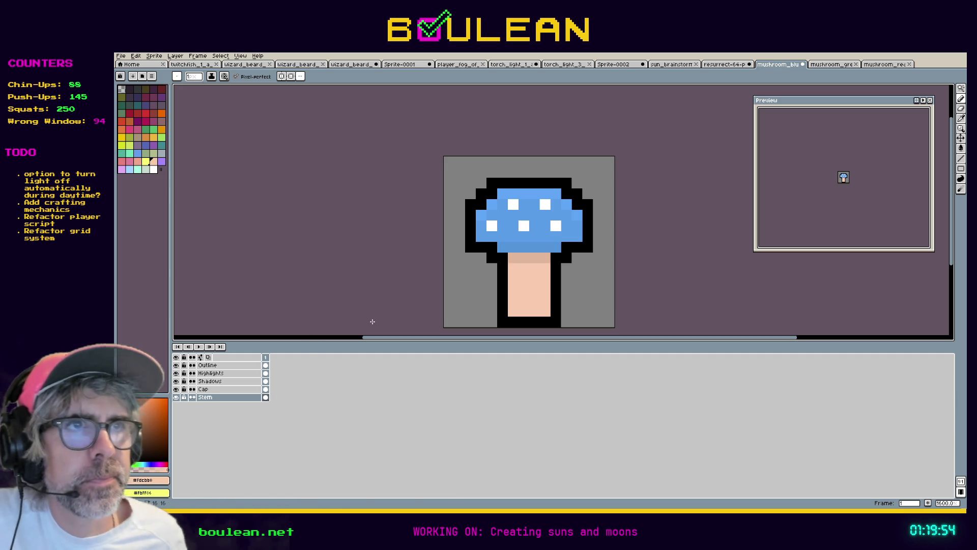
# Step: Save the blue mushroom file and move on to the next sprite
pyautogui.press('ctrl')
pyautogui.hotkey('ctrl', 's')
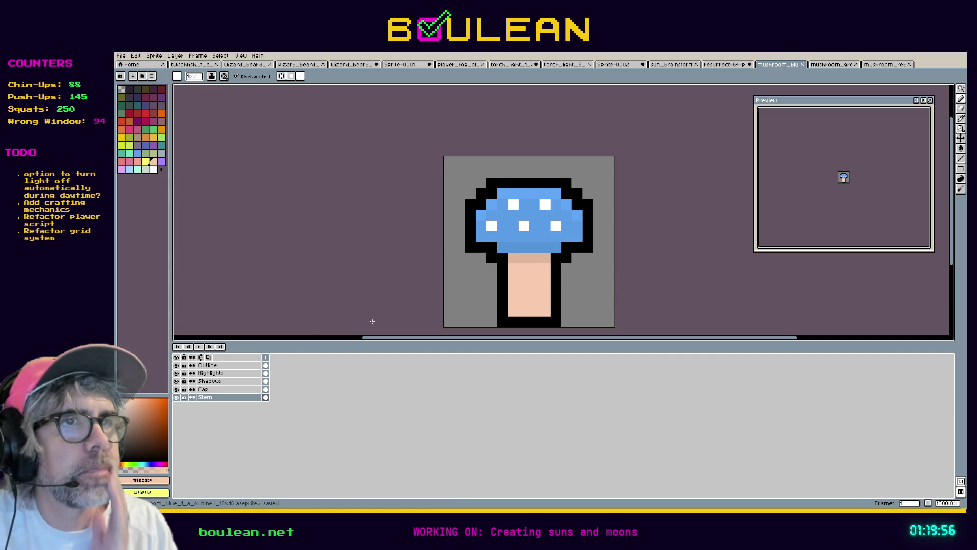
pyautogui.hotkey('ctrl', 'Tab')
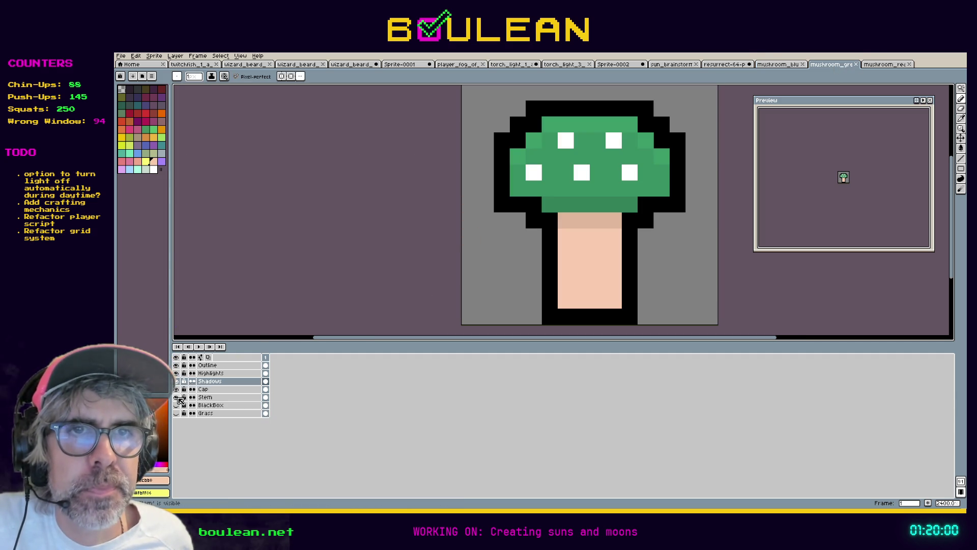
# Step: Add a shadow pixel at the right end of the red mushroom's stem top
pyautogui.click(214, 397)
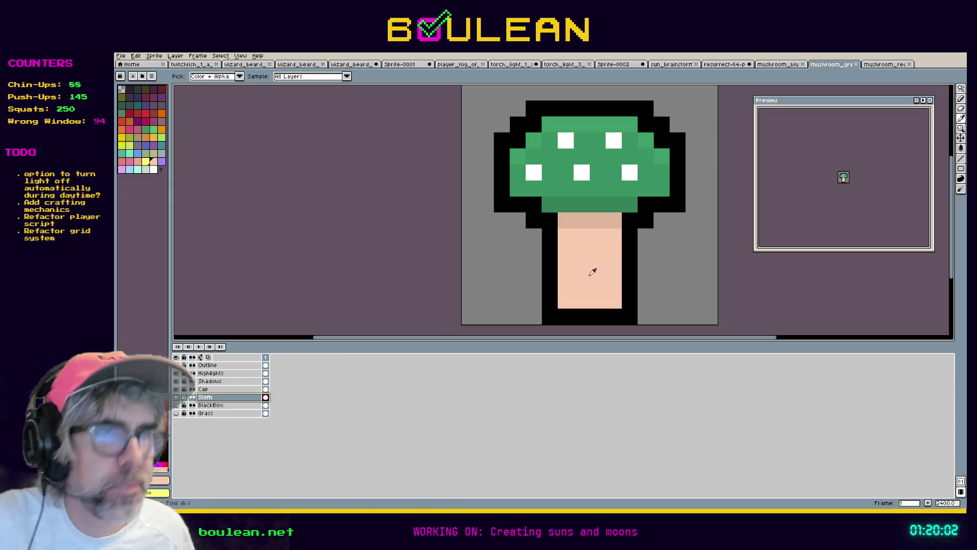
pyautogui.click(564, 222)
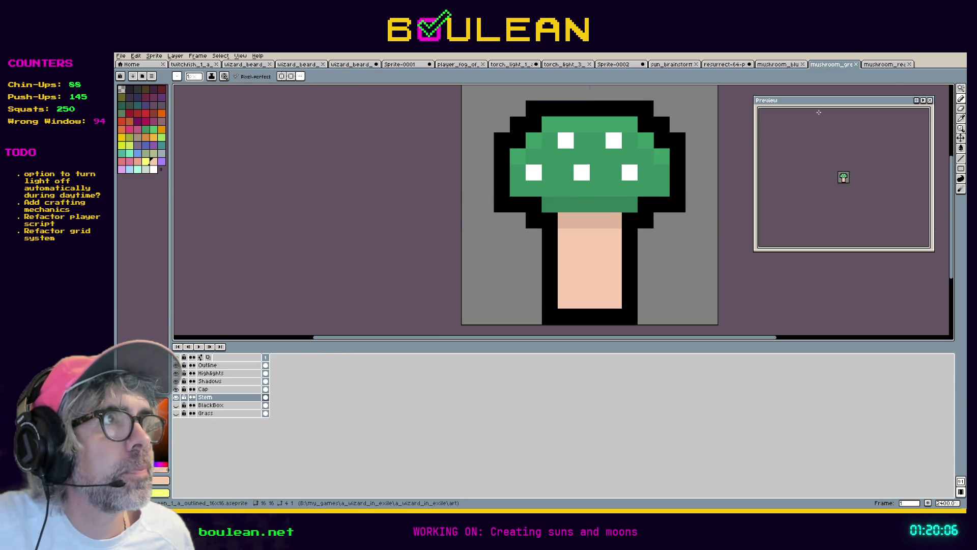
pyautogui.hotkey('ctrl', 'Tab')
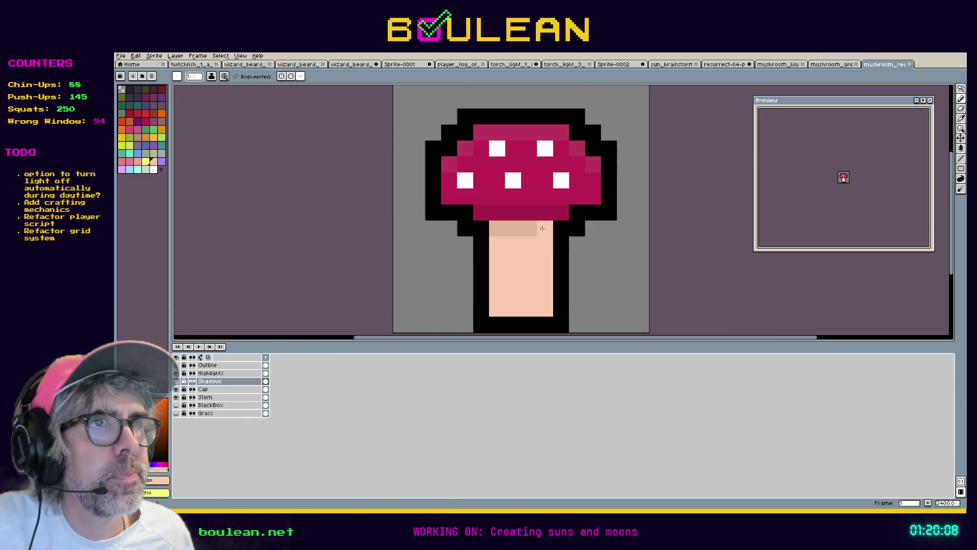
pyautogui.click(543, 228)
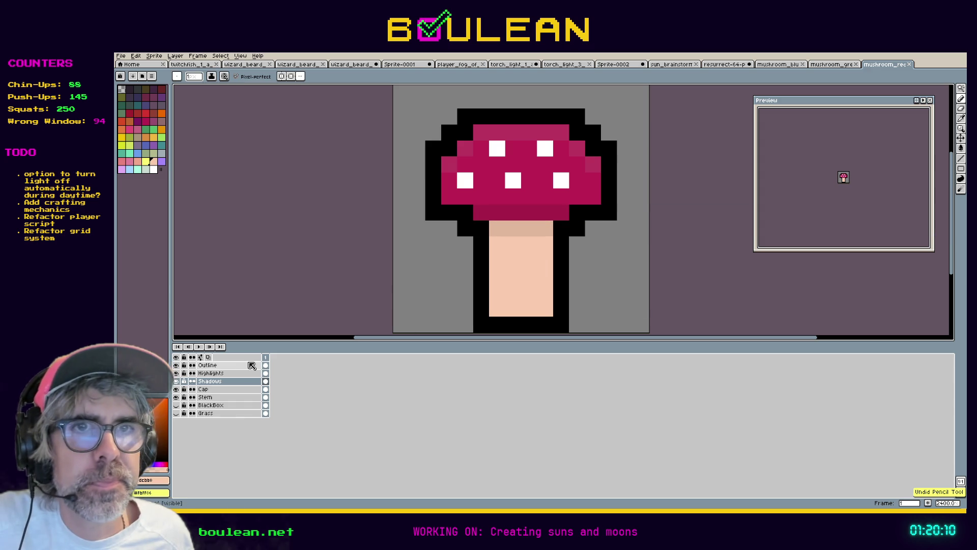
pyautogui.click(214, 397)
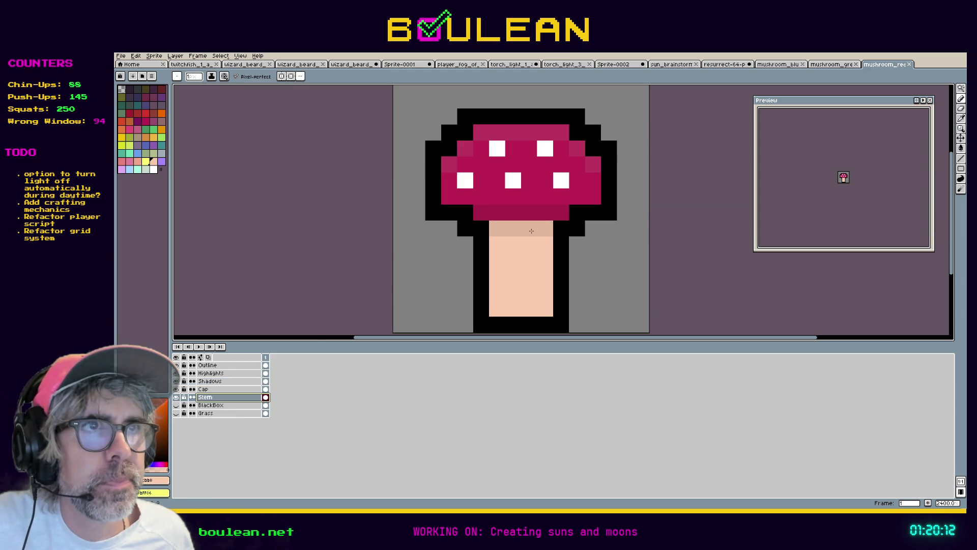
pyautogui.click(177, 381)
pyautogui.click(177, 382)
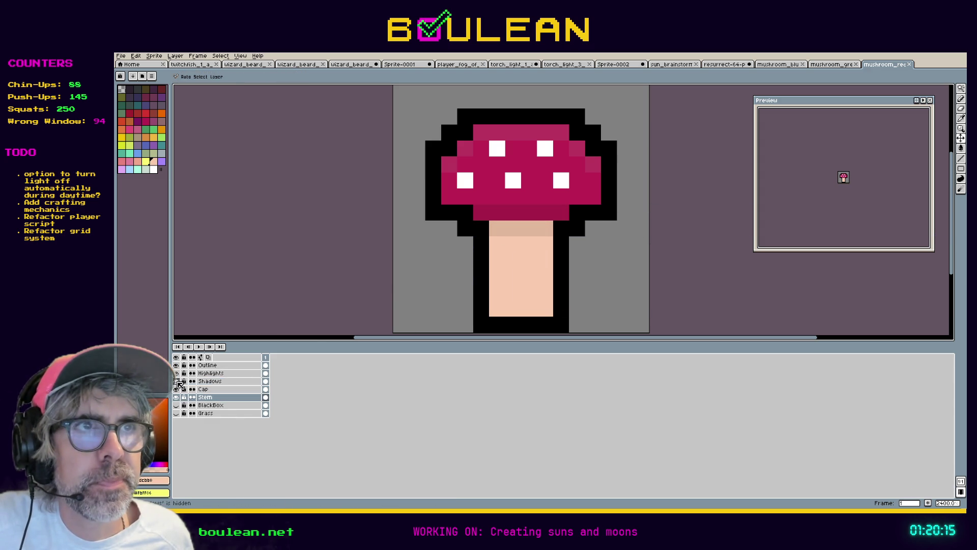
# Step: Delete the BlackBox and Grass layers from the red mushroom and save it
pyautogui.moveTo(210, 405); pyautogui.dragTo(206, 413)
pyautogui.rightClick(206, 413)
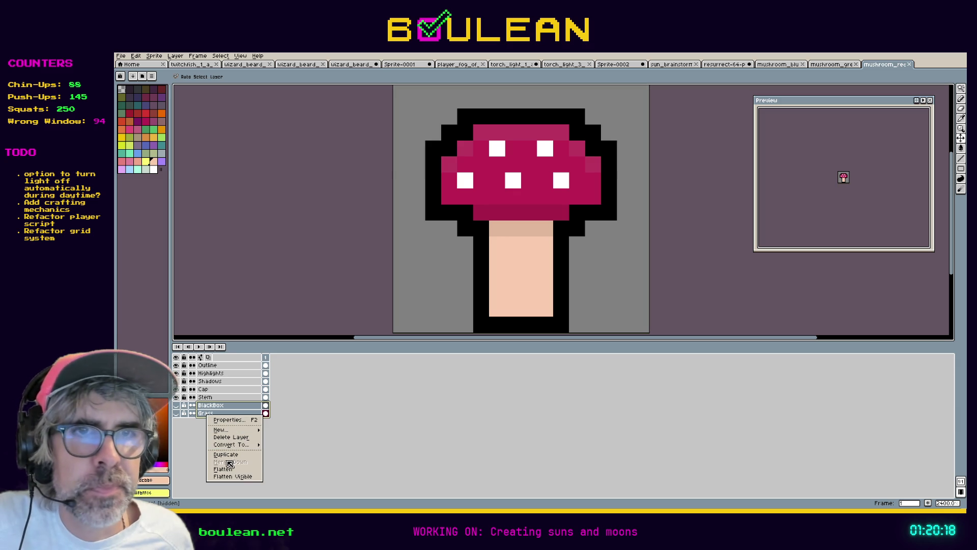
pyautogui.click(244, 437)
pyautogui.hotkey('ctrl', 's')
# Step: Delete the BlackBox and Grass layers from the green mushroom
pyautogui.click(832, 64)
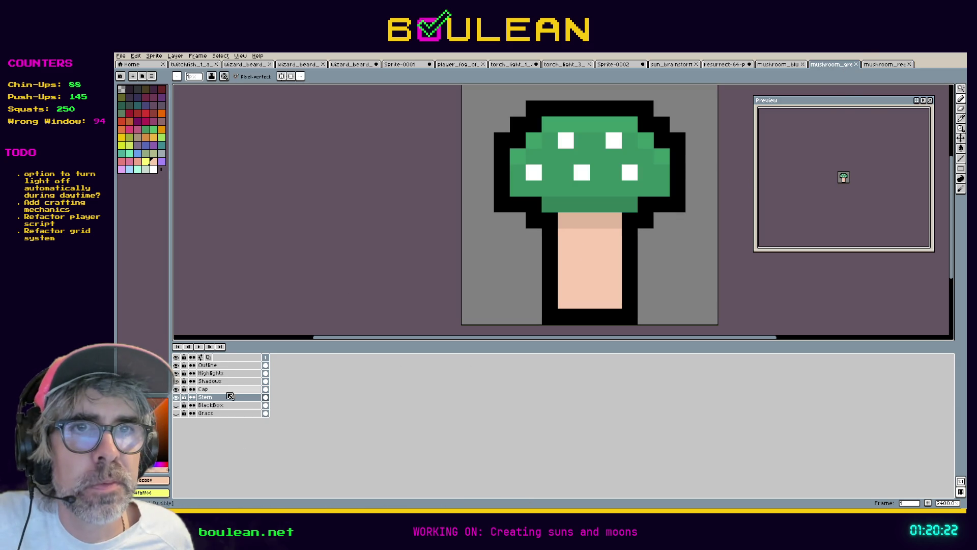
pyautogui.moveTo(220, 405); pyautogui.dragTo(225, 417)
pyautogui.rightClick(226, 418)
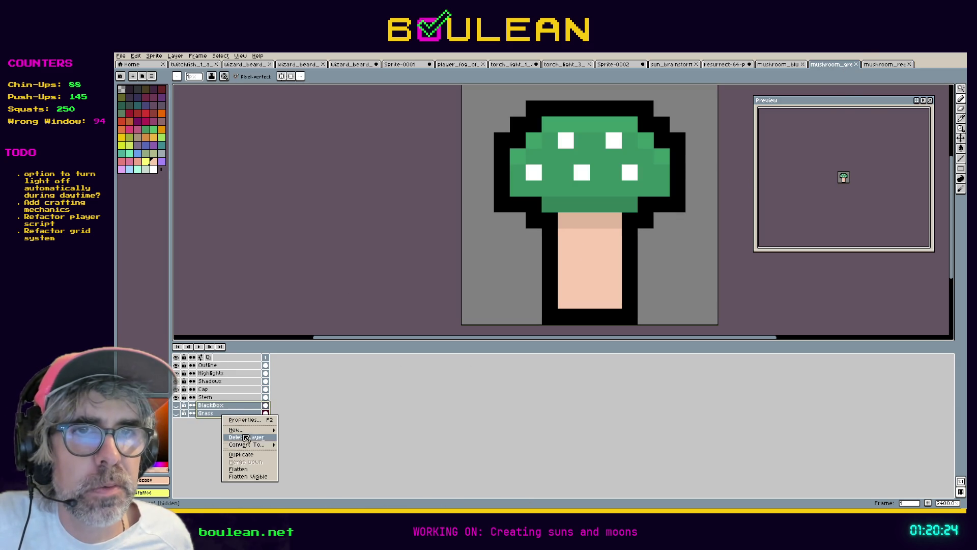
pyautogui.click(256, 439)
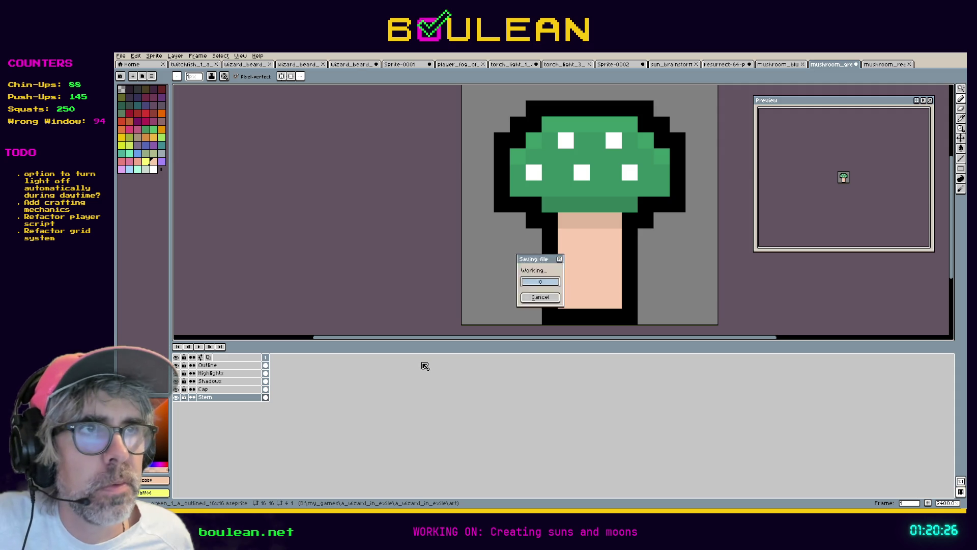
pyautogui.scroll(-3, 491, 229)
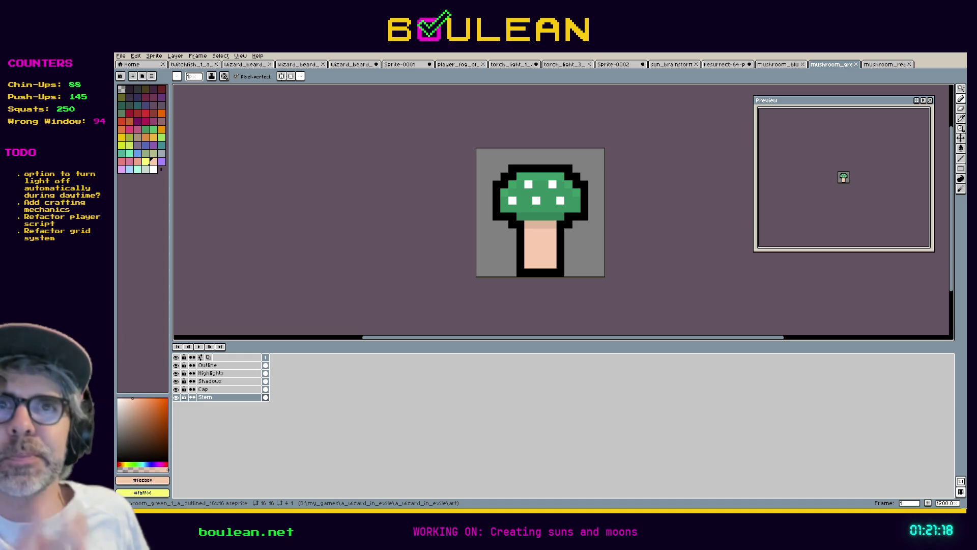
# Step: Zoom out and pan the green mushroom canvas, then switch to the mushroom_blue file
pyautogui.scroll(-5, 475, 252)
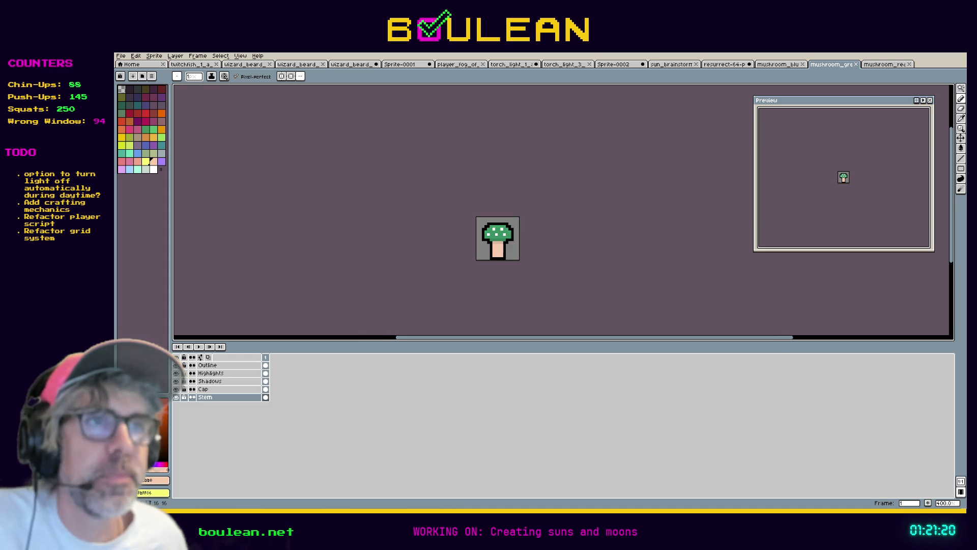
pyautogui.moveTo(514, 337); pyautogui.dragTo(501, 337)
pyautogui.click(769, 65)
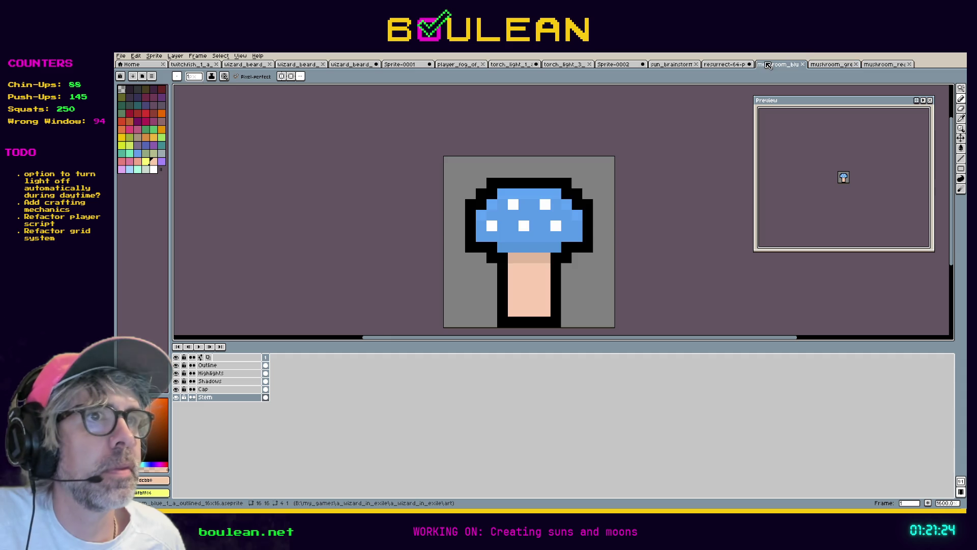
# Step: Start exporting the blue mushroom to the godot_project art folder, backing out at the PNG warning
pyautogui.click(121, 56)
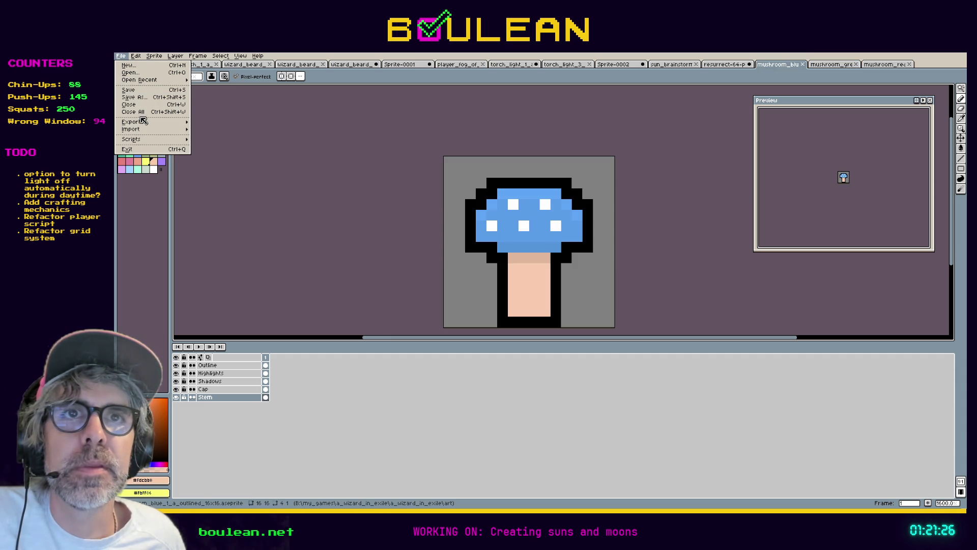
pyautogui.moveTo(150, 124)
pyautogui.click(213, 122)
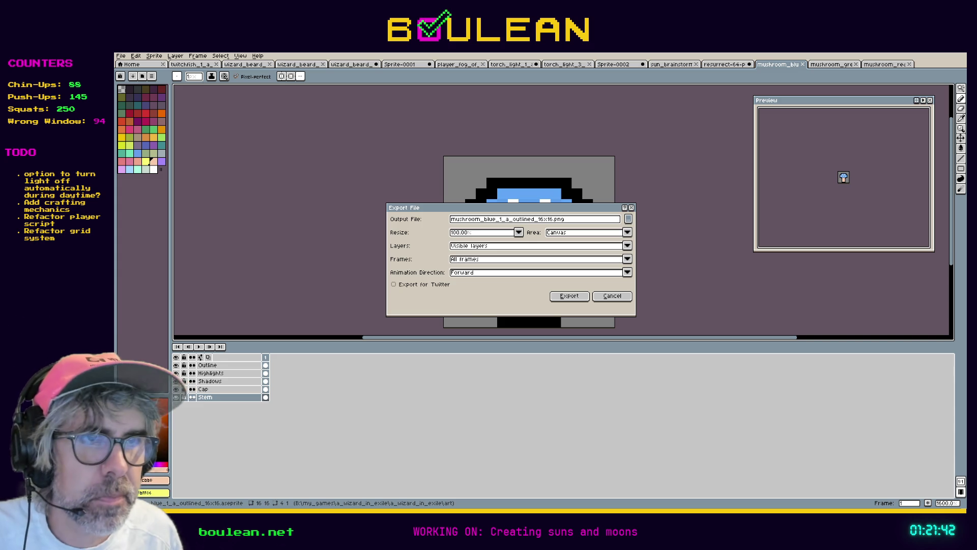
pyautogui.hotkey('ctrl', 'v')
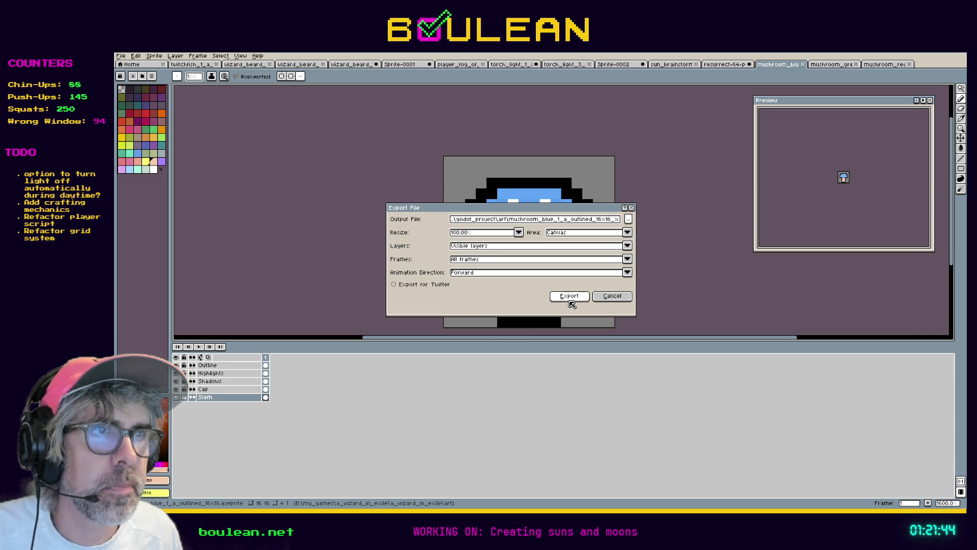
pyautogui.click(570, 297)
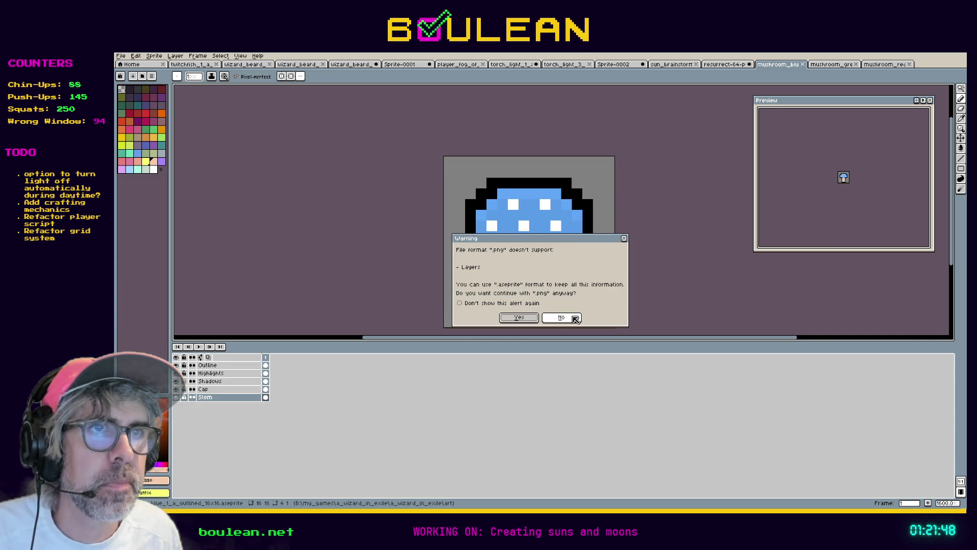
pyautogui.click(560, 318)
# Step: Re-export the blue mushroom as PNG, accepting the layers warning, then bring up the green mushroom
pyautogui.click(123, 59)
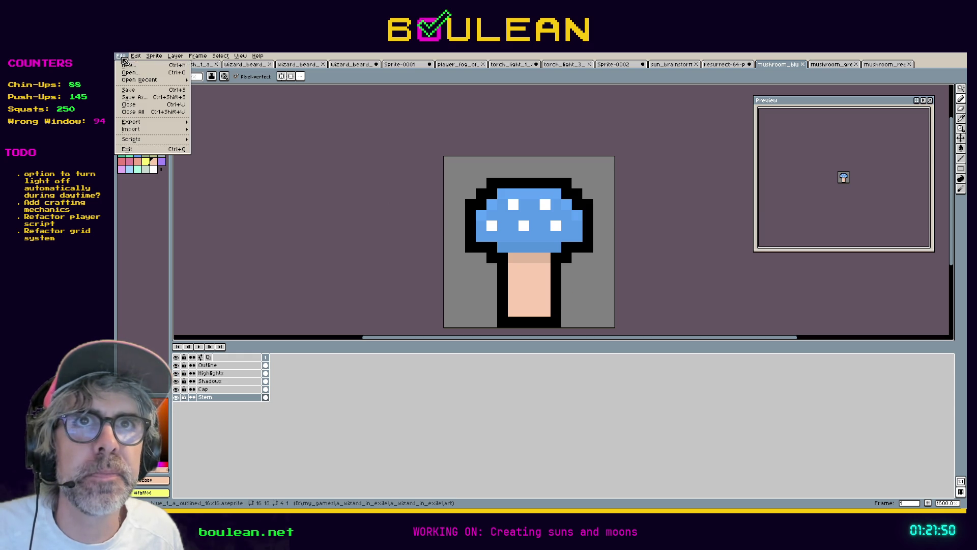
pyautogui.moveTo(133, 122)
pyautogui.click(207, 121)
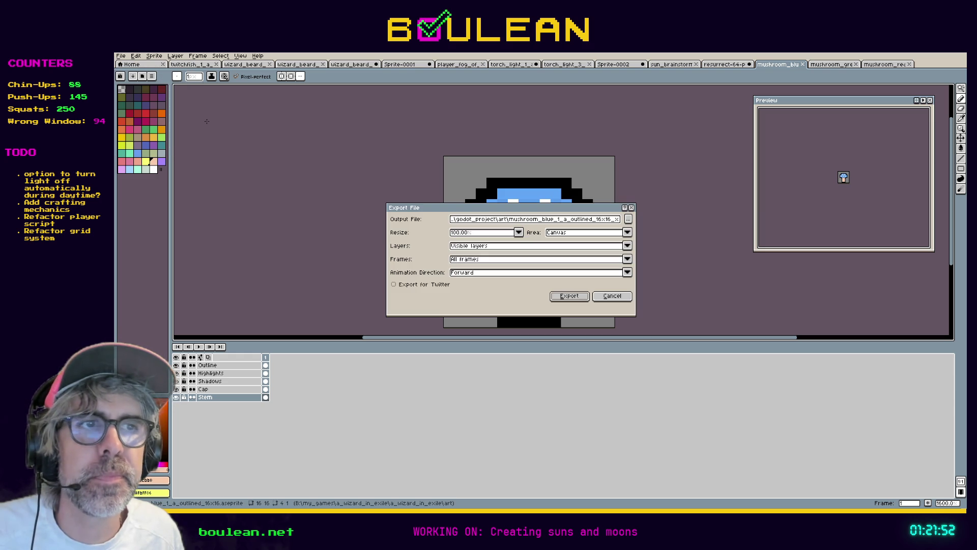
pyautogui.click(629, 222)
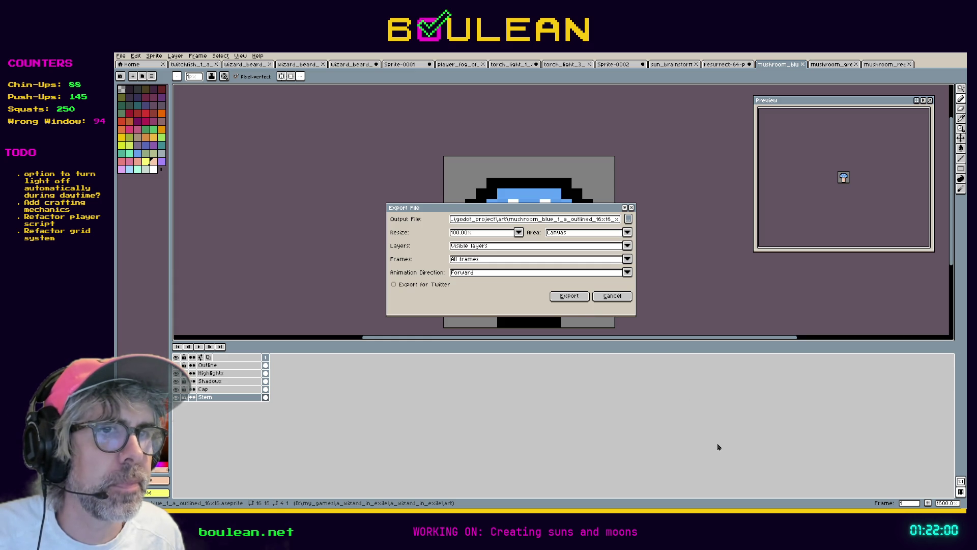
pyautogui.click(583, 298)
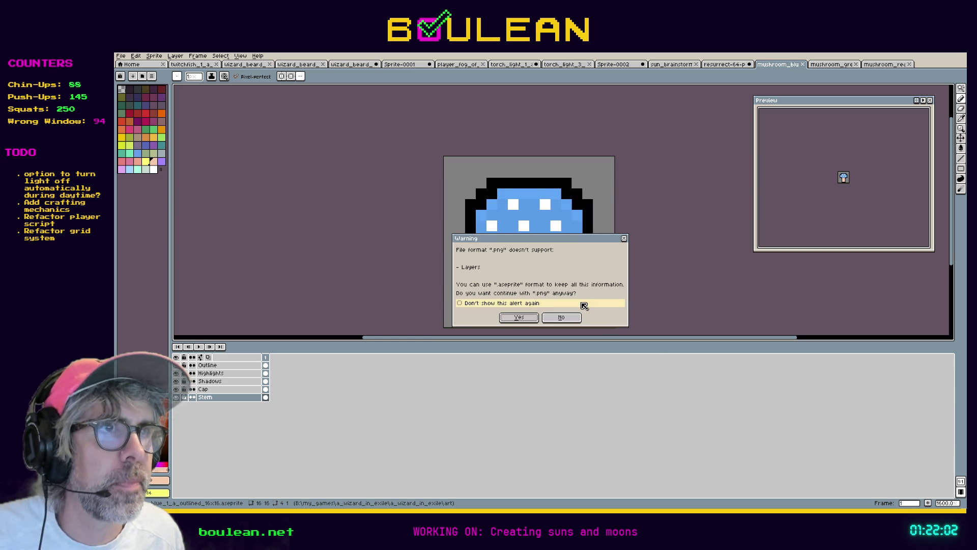
pyautogui.click(527, 318)
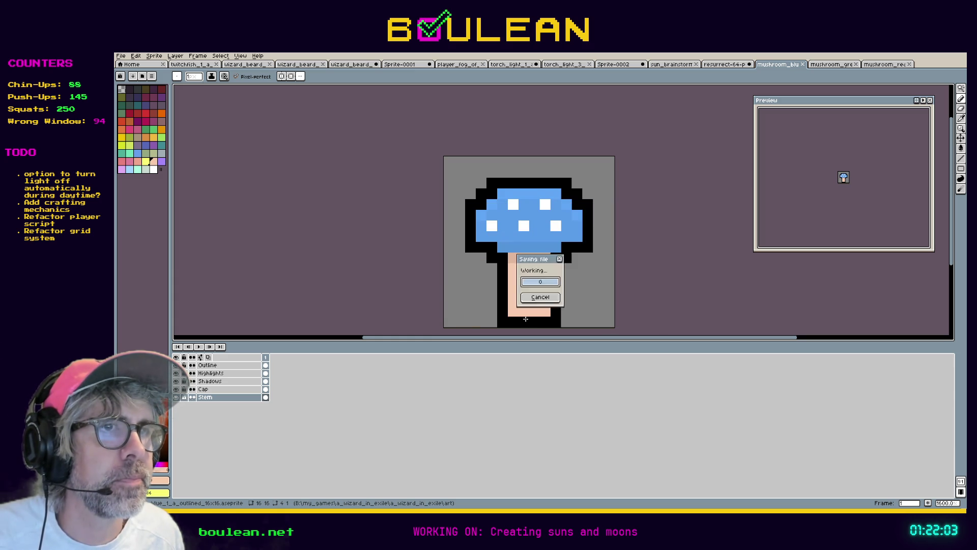
pyautogui.click(833, 65)
pyautogui.click(120, 57)
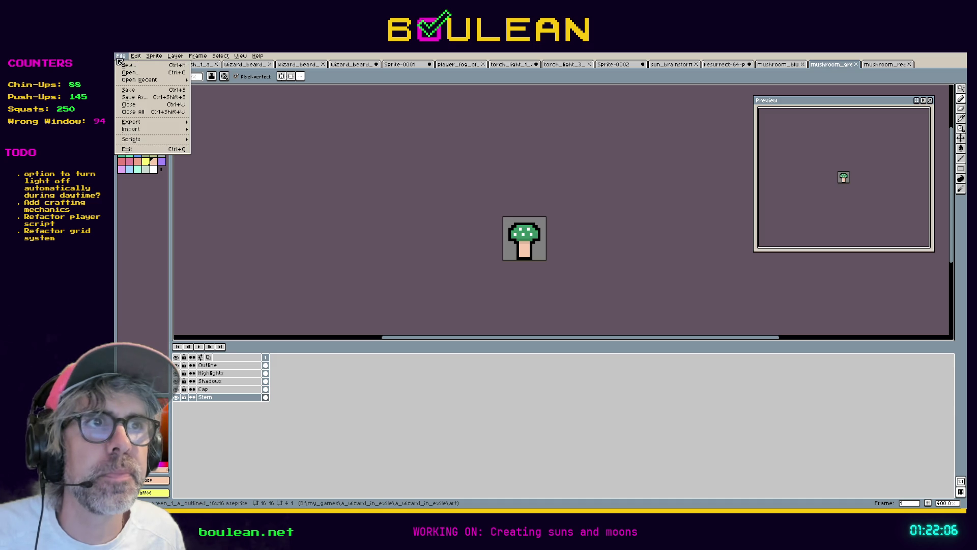
# Step: Export mushroom_green_1_a_outlined_16x16.png at 200% into godot_project art, accepting the layers warning
pyautogui.moveTo(151, 122)
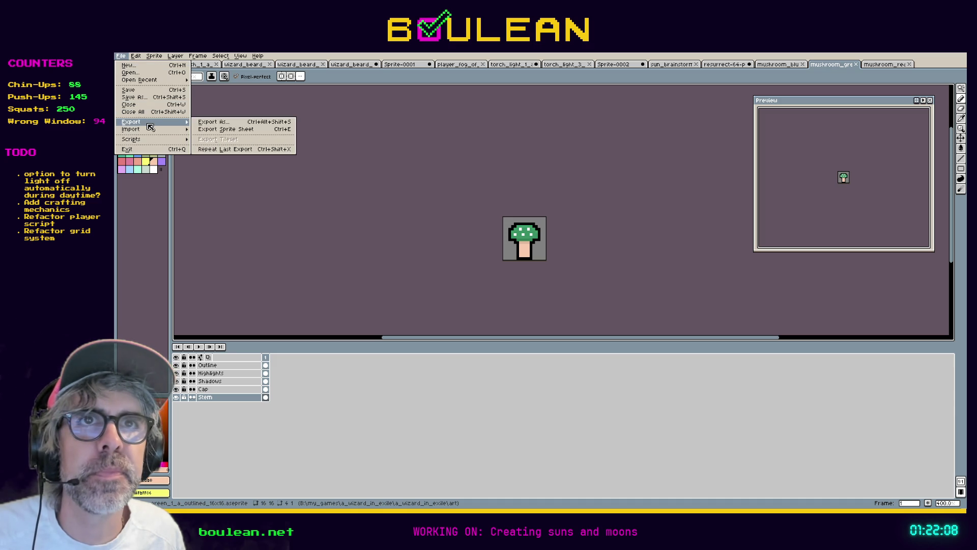
pyautogui.click(229, 125)
pyautogui.click(628, 219)
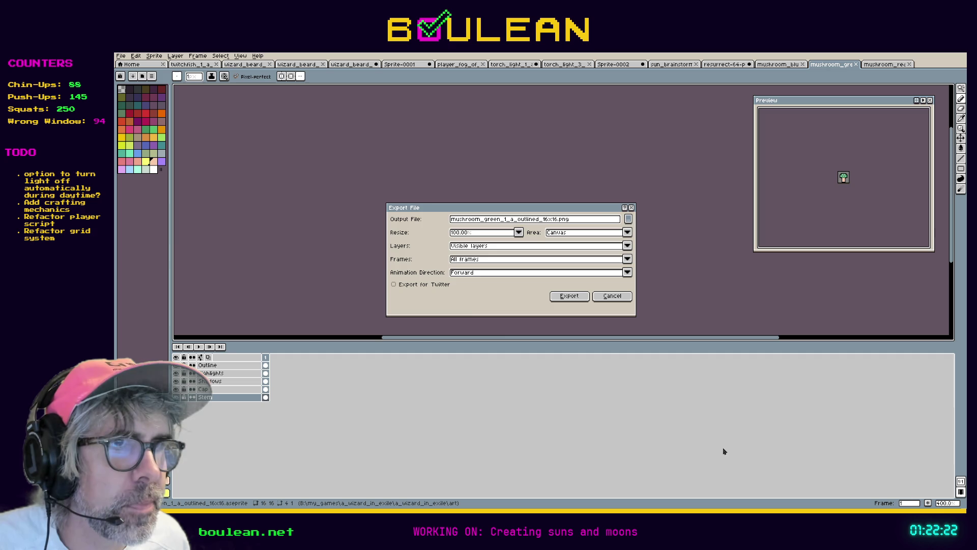
pyautogui.hotkey('ctrl', 'v')
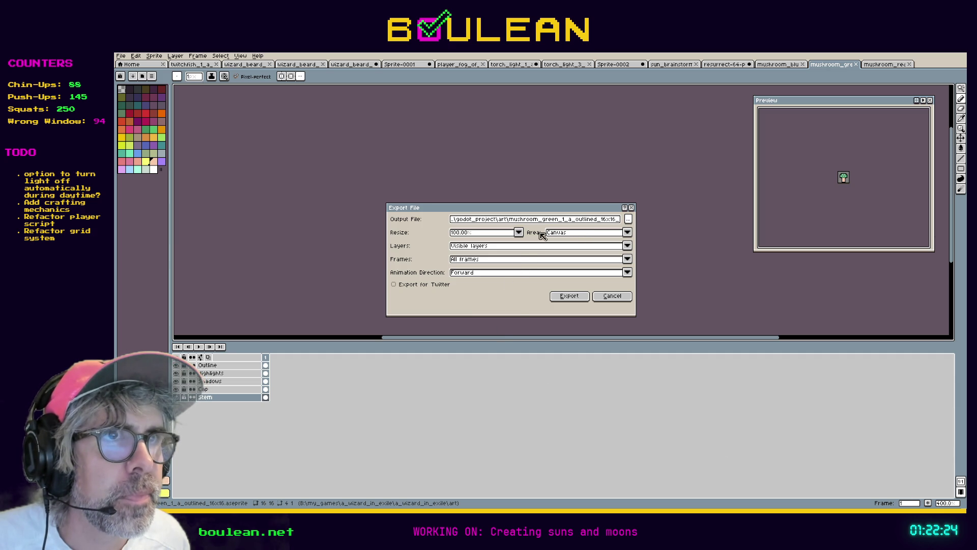
pyautogui.click(519, 232)
pyautogui.click(474, 265)
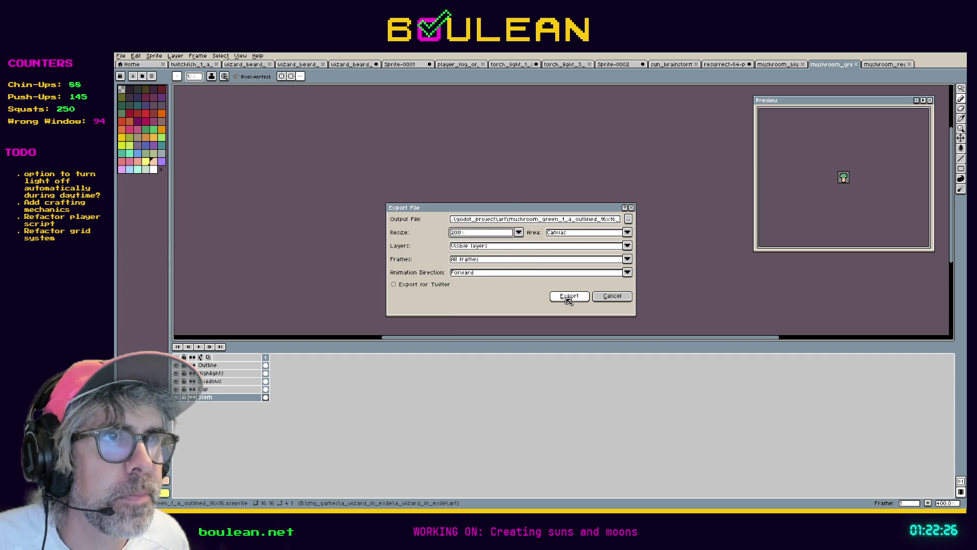
pyautogui.click(569, 296)
pyautogui.click(510, 316)
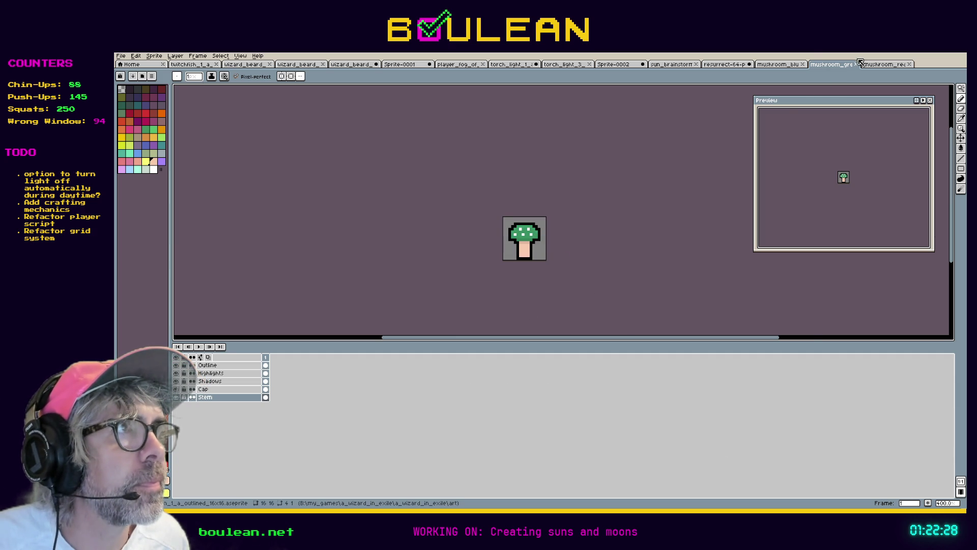
# Step: Switch to the red mushroom and set up Export As with Resize at 200%
pyautogui.hotkey('ctrl', 'Tab')
pyautogui.click(121, 55)
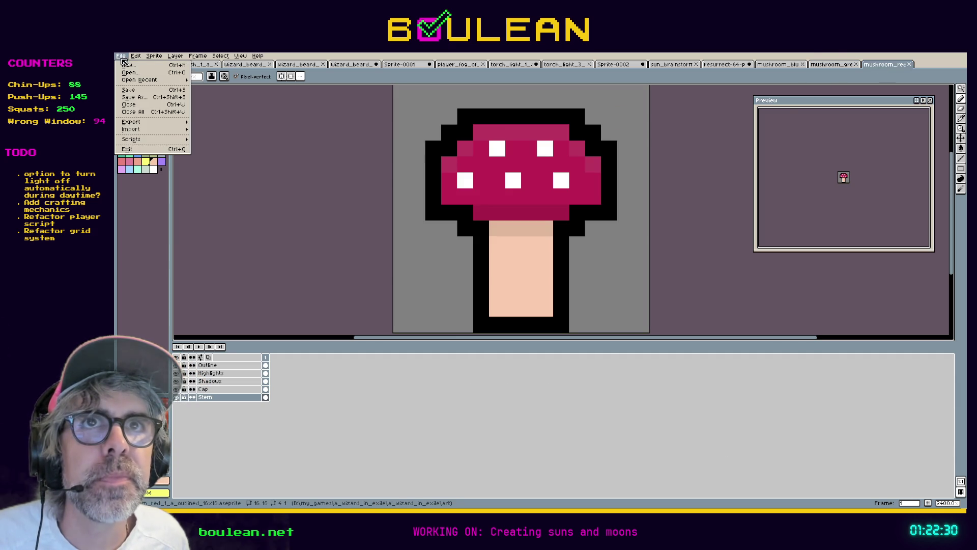
pyautogui.moveTo(156, 127)
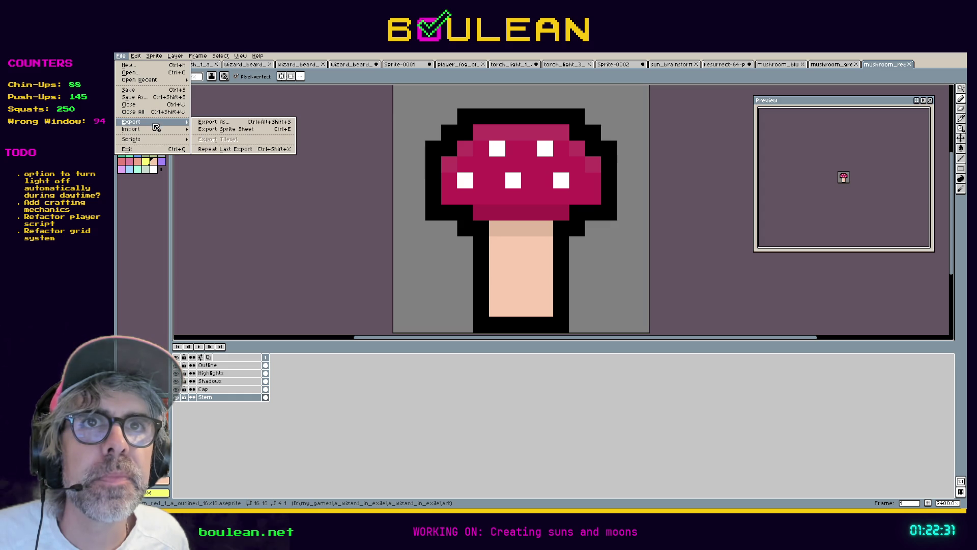
pyautogui.click(196, 123)
pyautogui.click(507, 234)
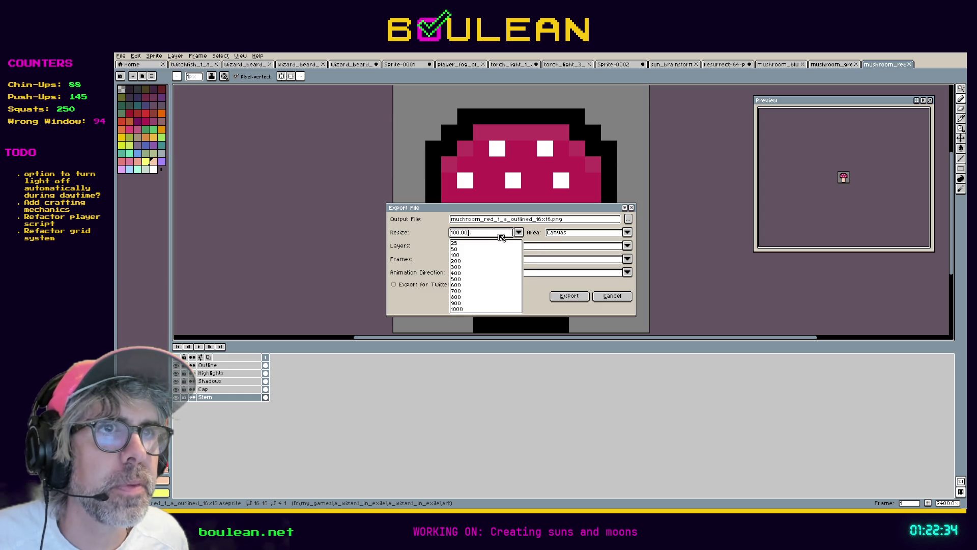
pyautogui.click(466, 261)
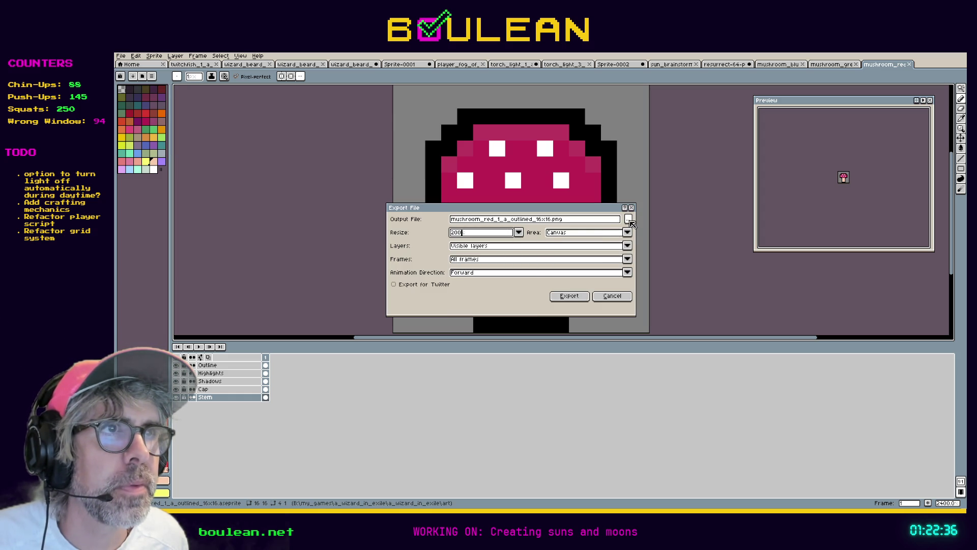